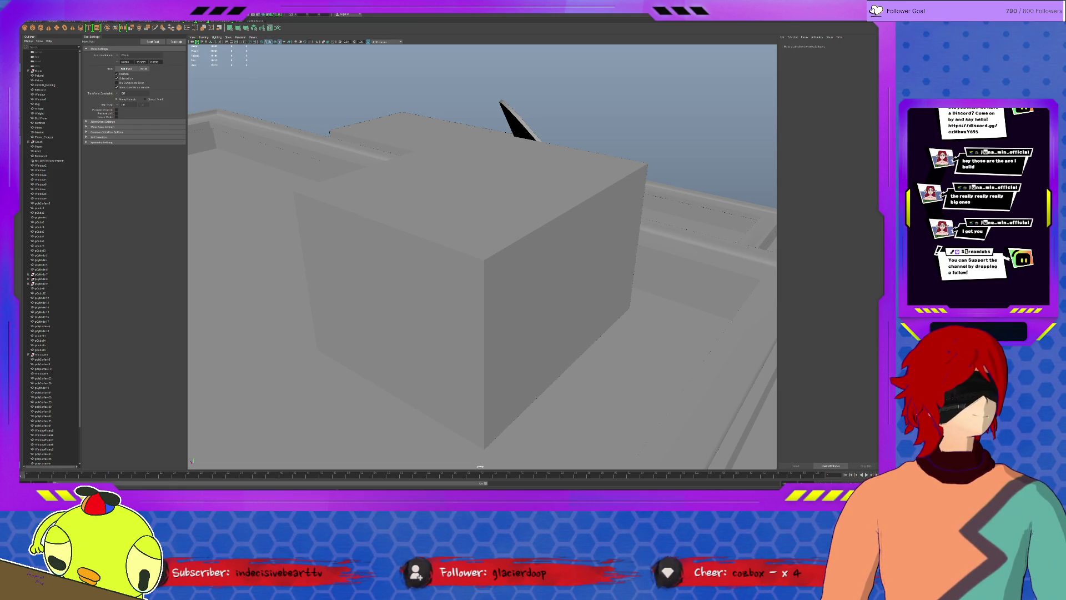
# Step: Select the gray box block-out resting on the building rooftop
pyautogui.click(562, 263)
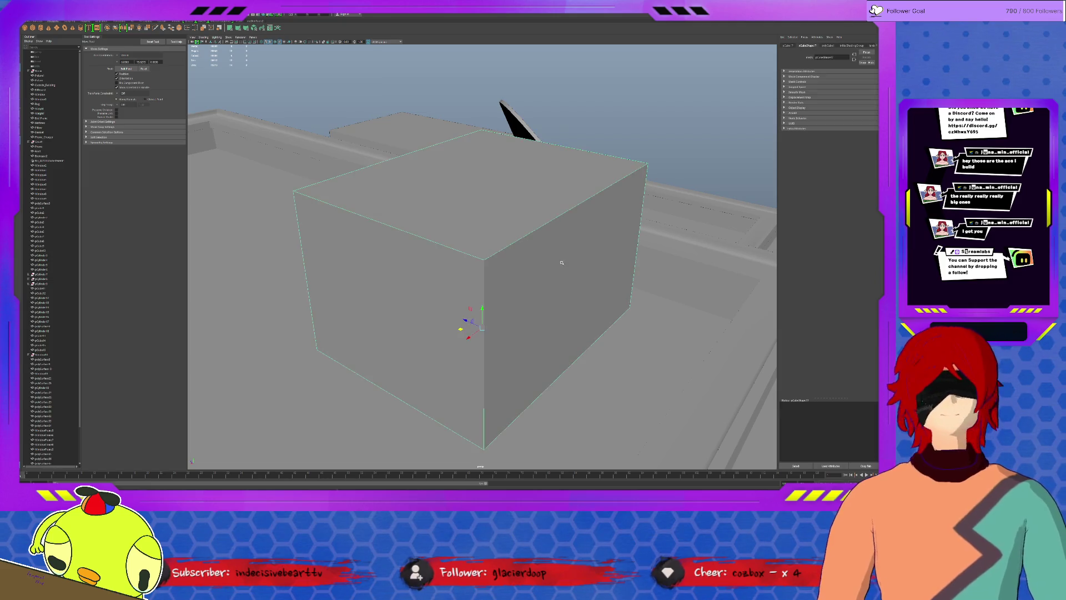
# Step: Insert a horizontal edge loop around the box at mid-height
pyautogui.scroll(-5, 526, 254)
pyautogui.moveTo(526, 255)
pyautogui.keyDown('alt'); pyautogui.mouseDown()
pyautogui.moveTo(500, 267)
pyautogui.moveTo(480, 259)
pyautogui.moveTo(515, 274)
pyautogui.mouseUp(); pyautogui.keyUp('alt')
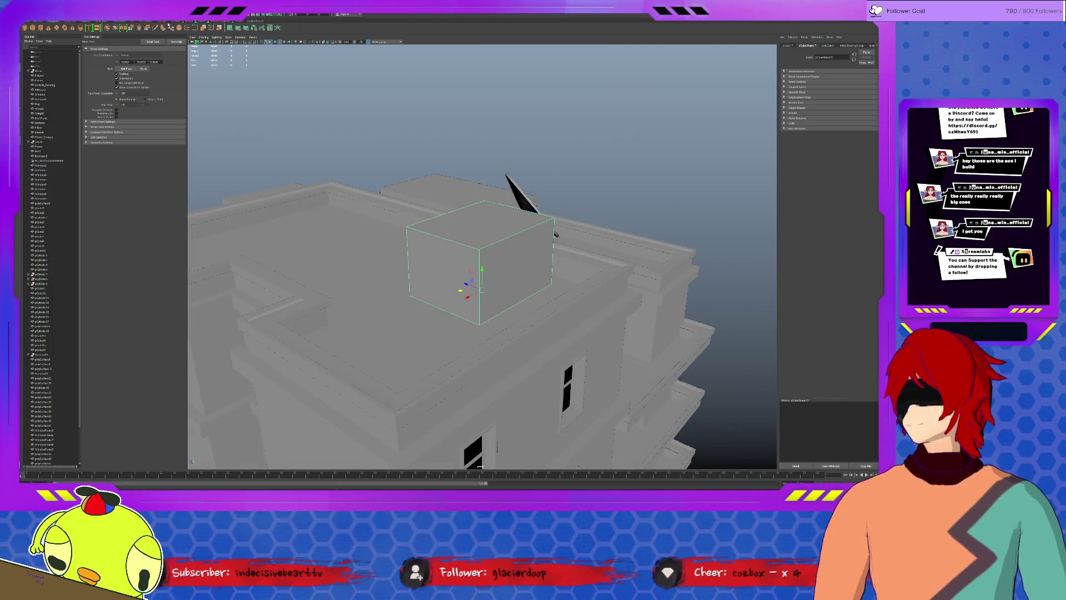
pyautogui.click(165, 21)
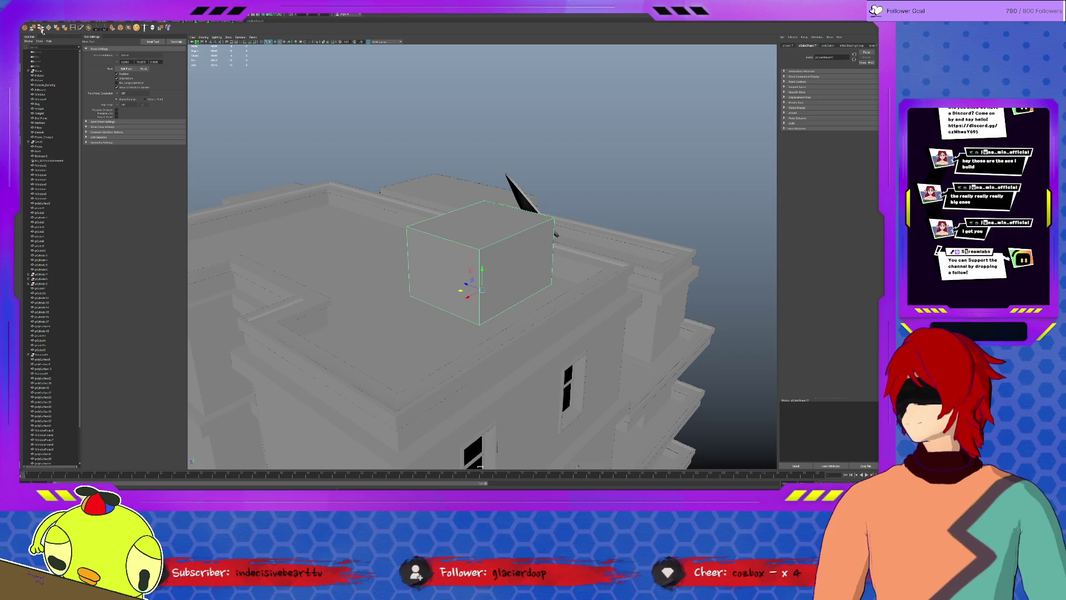
pyautogui.click(73, 28)
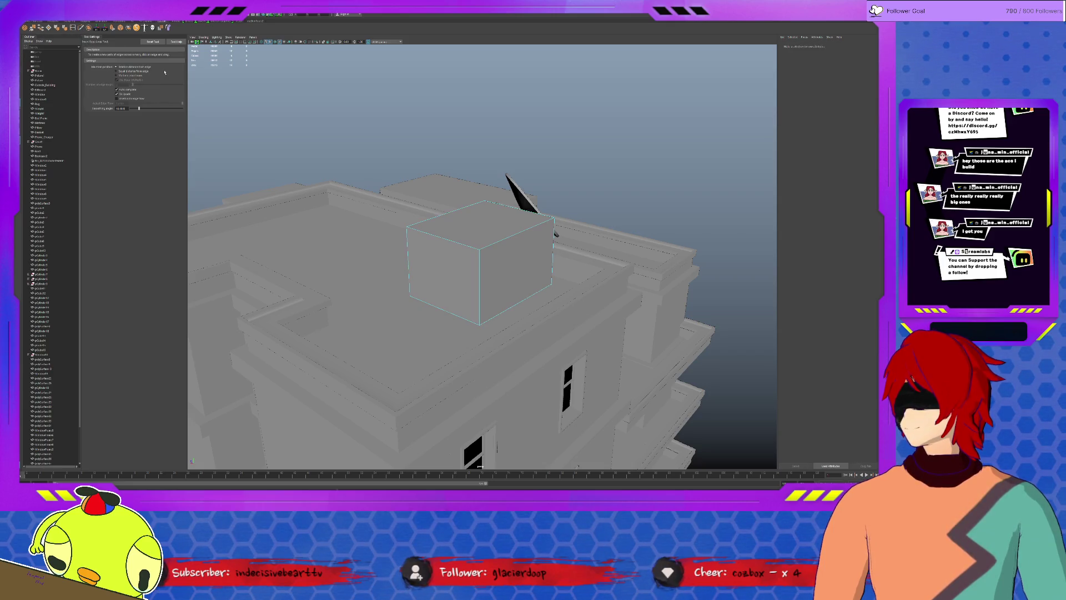
pyautogui.click(134, 77)
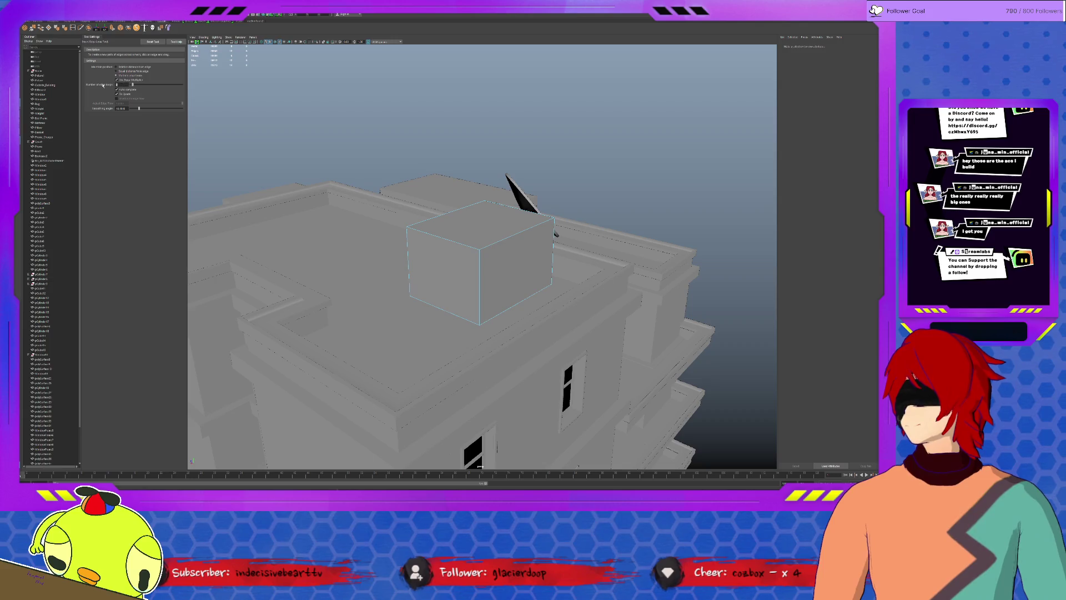
pyautogui.click(479, 274)
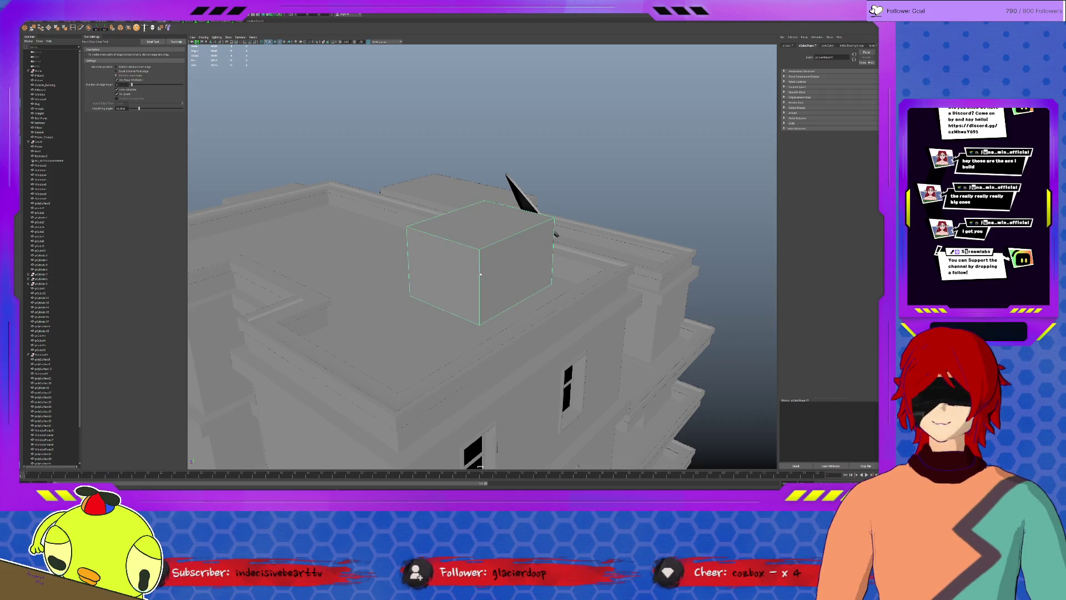
pyautogui.press('q')
# Step: Push the box's top front edge outward to slant its upper front
pyautogui.click(458, 247)
pyautogui.press('w')
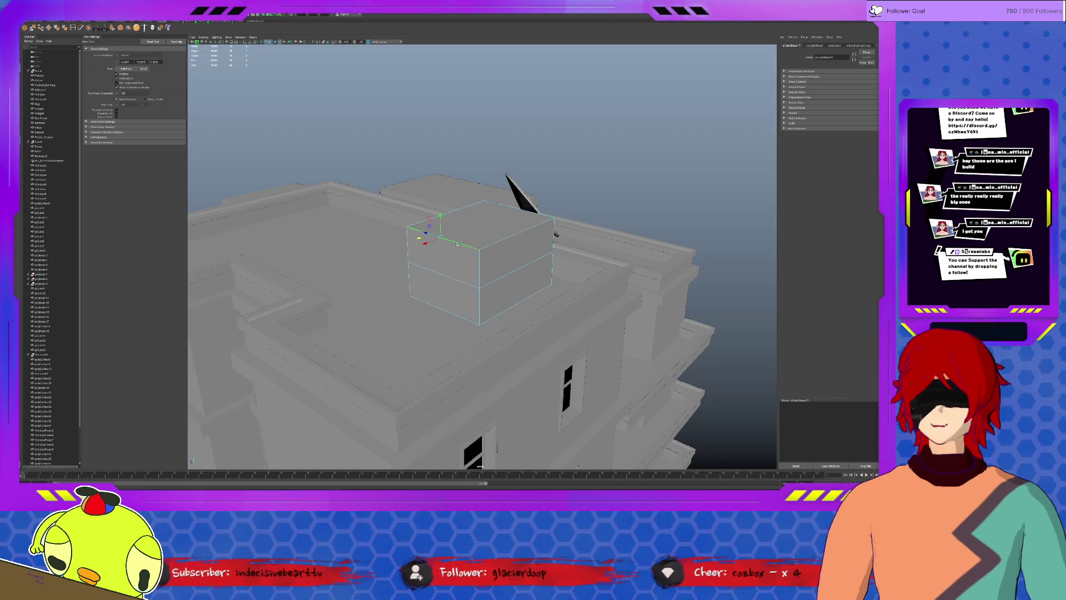
pyautogui.moveTo(424, 240); pyautogui.dragTo(413, 251)
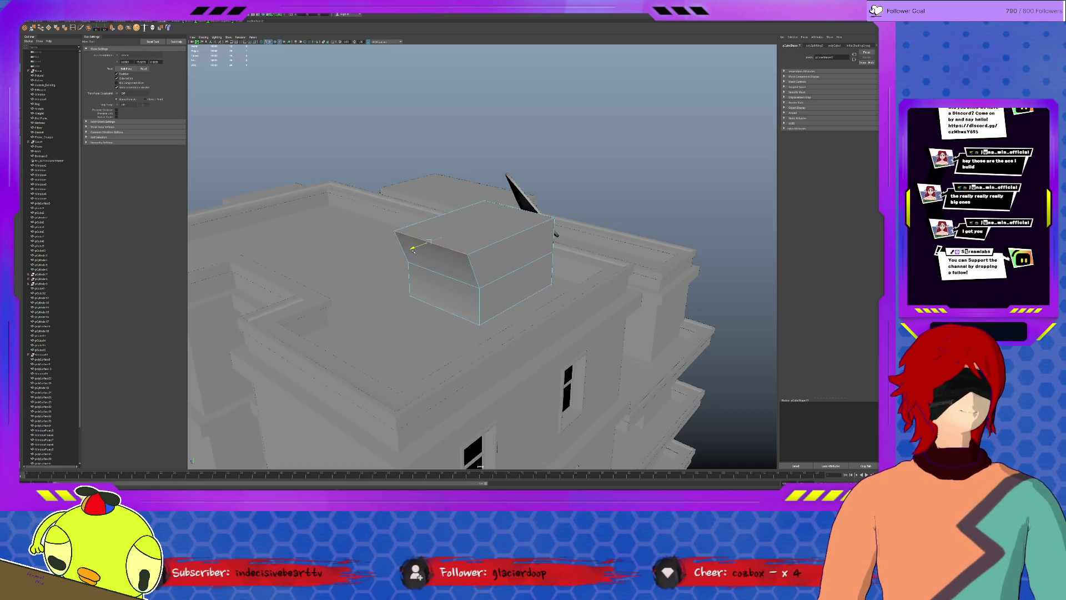
# Step: Extrude the box's top face and pull it upward
pyautogui.press('F11')
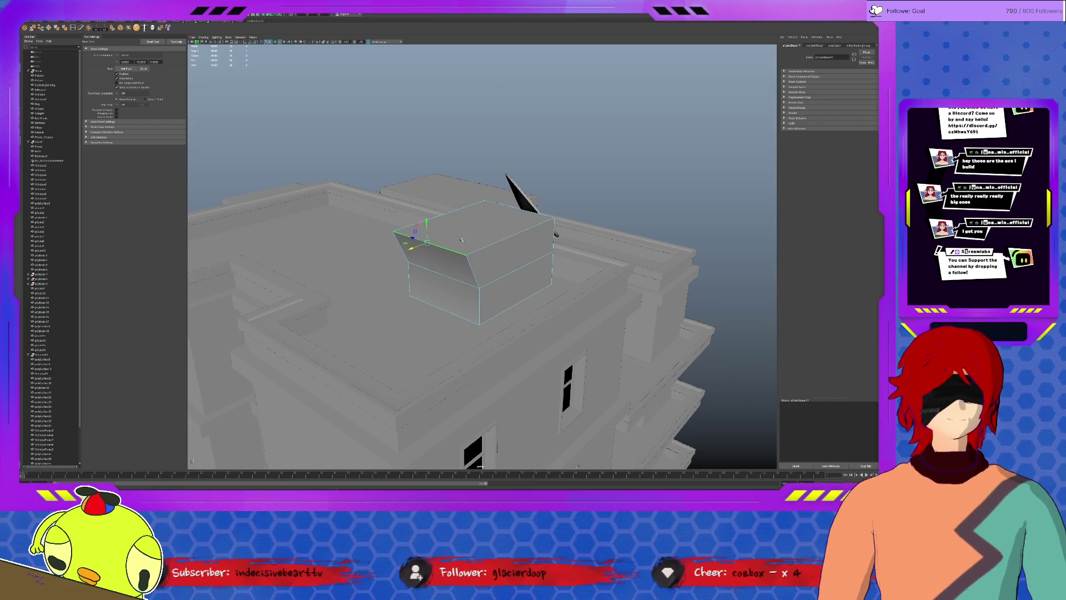
pyautogui.click(464, 221)
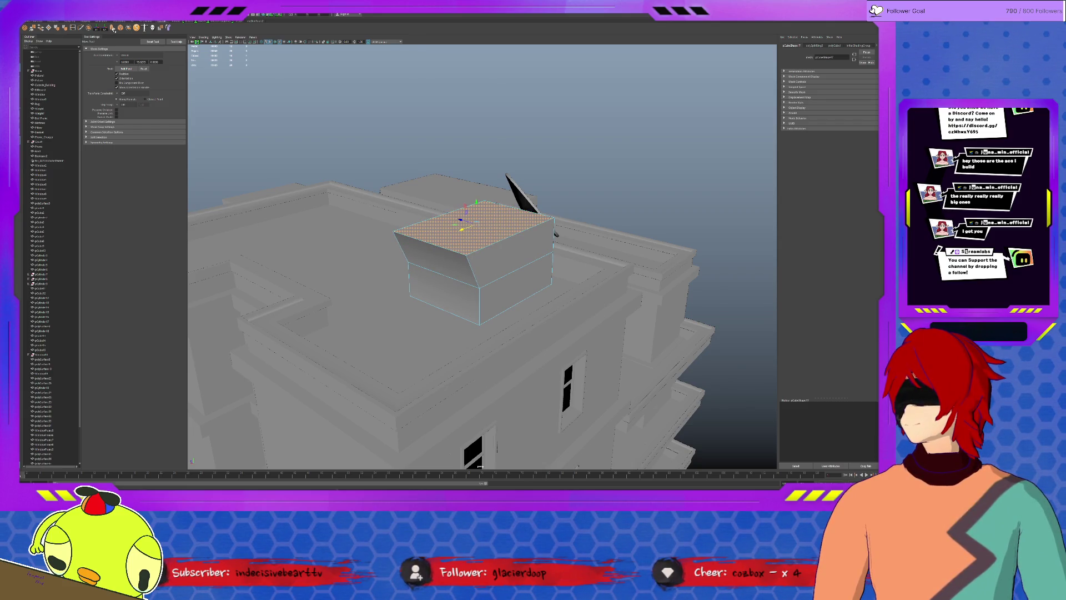
pyautogui.hotkey('ctrl', 'e')
pyautogui.moveTo(476, 203); pyautogui.dragTo(458, 199)
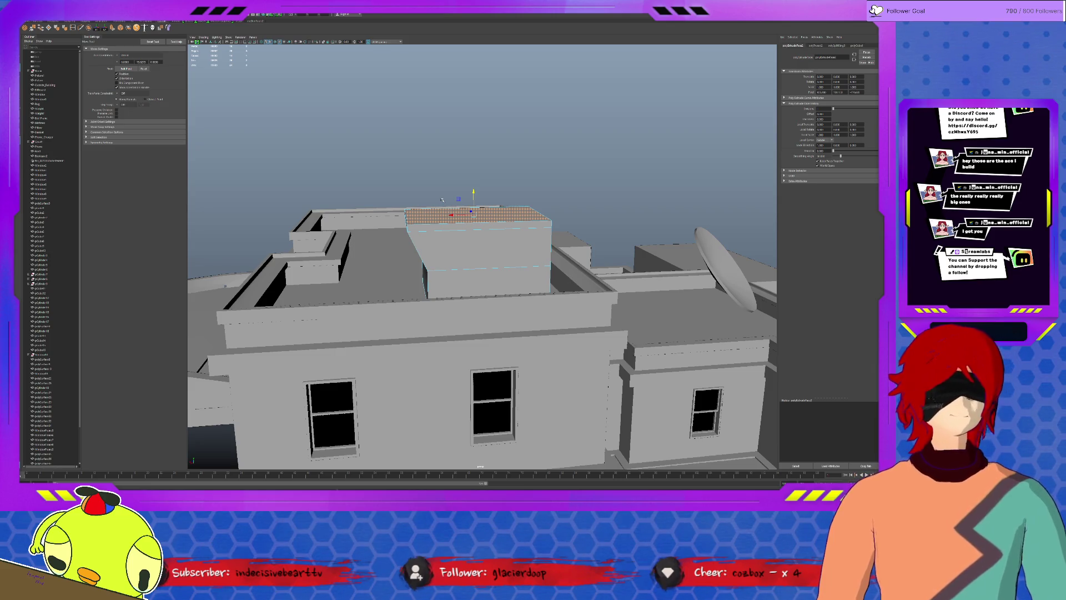
# Step: Select the box's slanted front face and apply Extrude to it
pyautogui.moveTo(442, 199)
pyautogui.keyDown('alt'); pyautogui.mouseDown()
pyautogui.moveTo(583, 250)
pyautogui.moveTo(428, 225)
pyautogui.moveTo(447, 212)
pyautogui.mouseUp(); pyautogui.keyUp('alt')
pyautogui.click(427, 225)
pyautogui.click(447, 212)
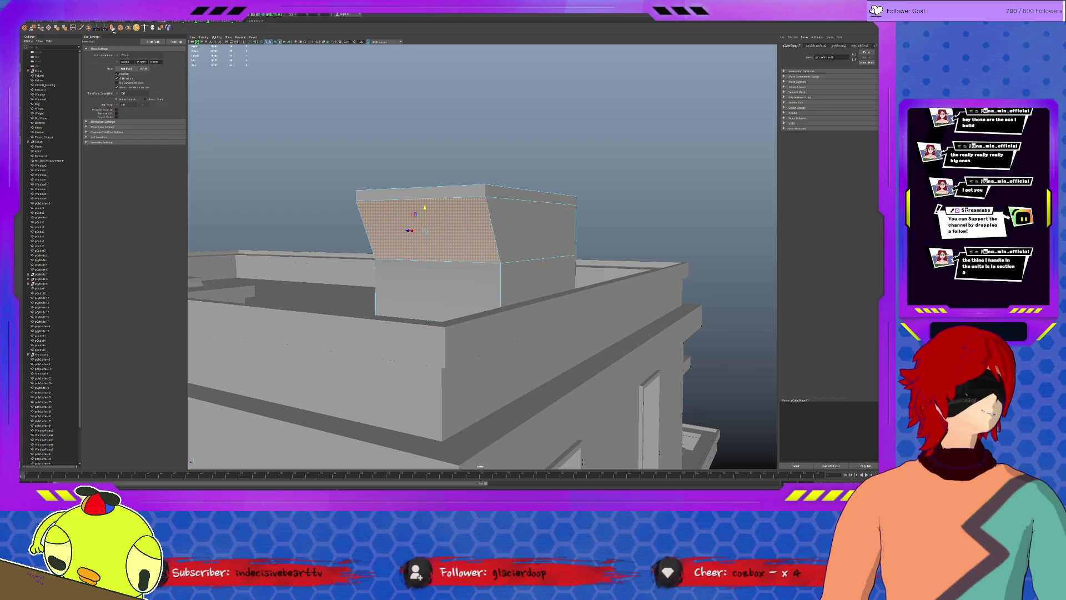
pyautogui.click(113, 29)
# Step: Inset the slanted face by scaling an extrusion inward, then push it back into a recess
pyautogui.scroll(5, 412, 206)
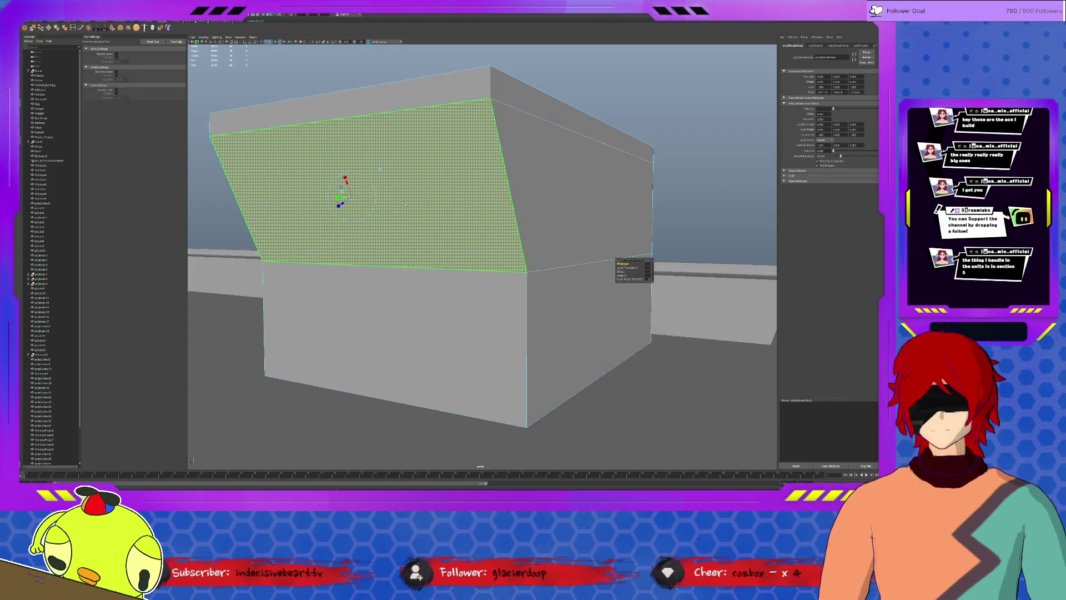
pyautogui.moveTo(412, 205)
pyautogui.keyDown('alt'); pyautogui.mouseDown()
pyautogui.moveTo(416, 228)
pyautogui.moveTo(322, 228)
pyautogui.moveTo(371, 226)
pyautogui.mouseUp(); pyautogui.keyUp('alt')
pyautogui.press('r')
pyautogui.hotkey('ctrl', 'e')
pyautogui.press('t')
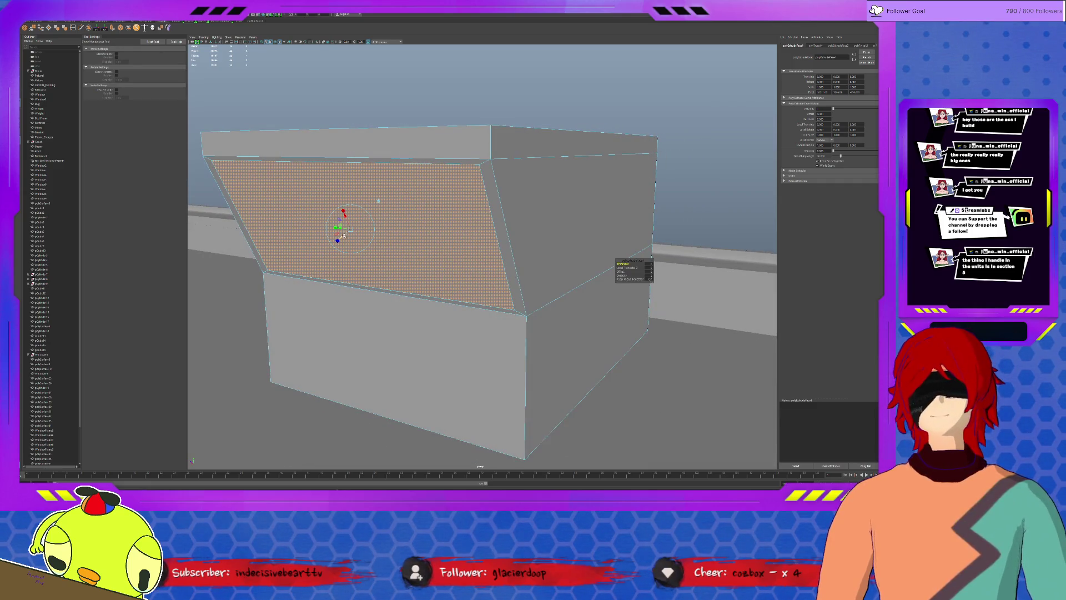
pyautogui.moveTo(340, 237)
pyautogui.mouseDown()
pyautogui.moveTo(425, 284)
pyautogui.moveTo(411, 280)
pyautogui.mouseUp()
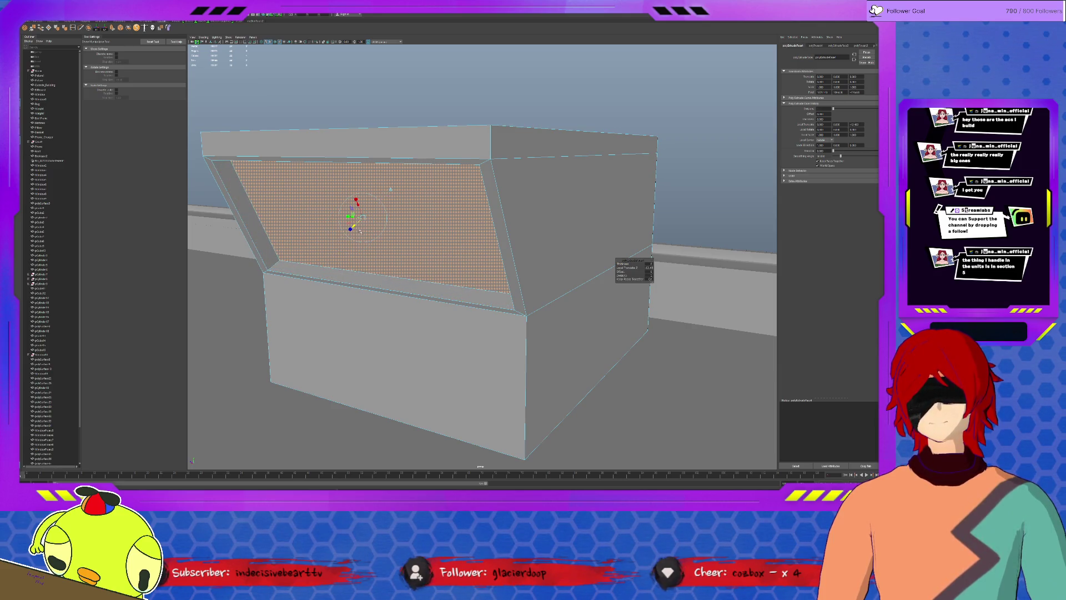
pyautogui.moveTo(358, 214)
pyautogui.mouseDown()
pyautogui.moveTo(326, 231)
pyautogui.moveTo(305, 222)
pyautogui.mouseUp()
# Step: Select the bottom edge of the recessed panel and view it head-on
pyautogui.press('w')
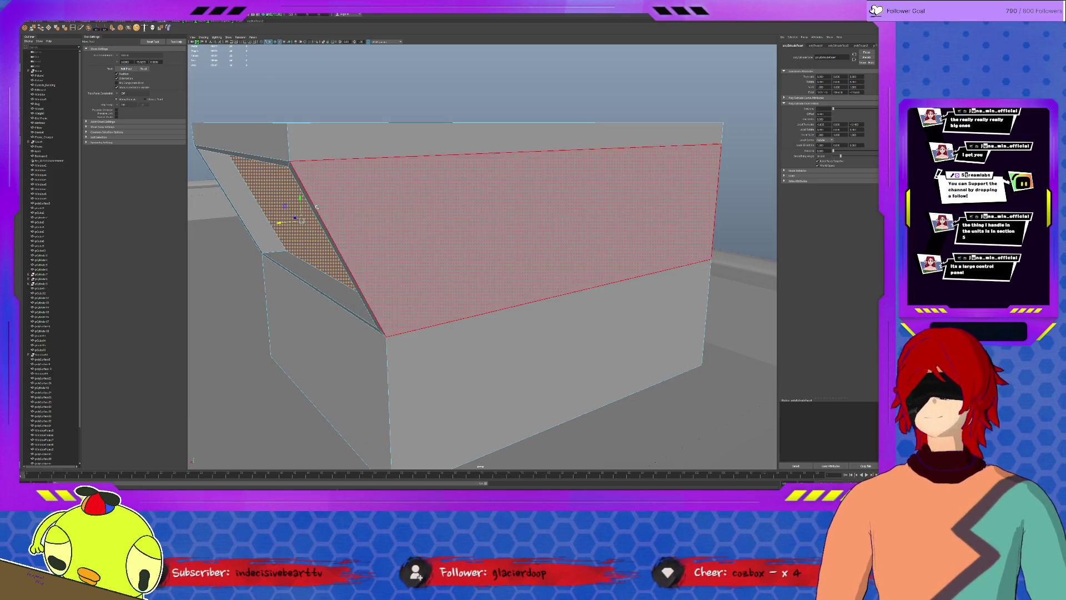
pyautogui.moveTo(304, 225)
pyautogui.keyDown('alt'); pyautogui.mouseDown()
pyautogui.moveTo(302, 172)
pyautogui.moveTo(306, 190)
pyautogui.mouseUp(); pyautogui.keyUp('alt')
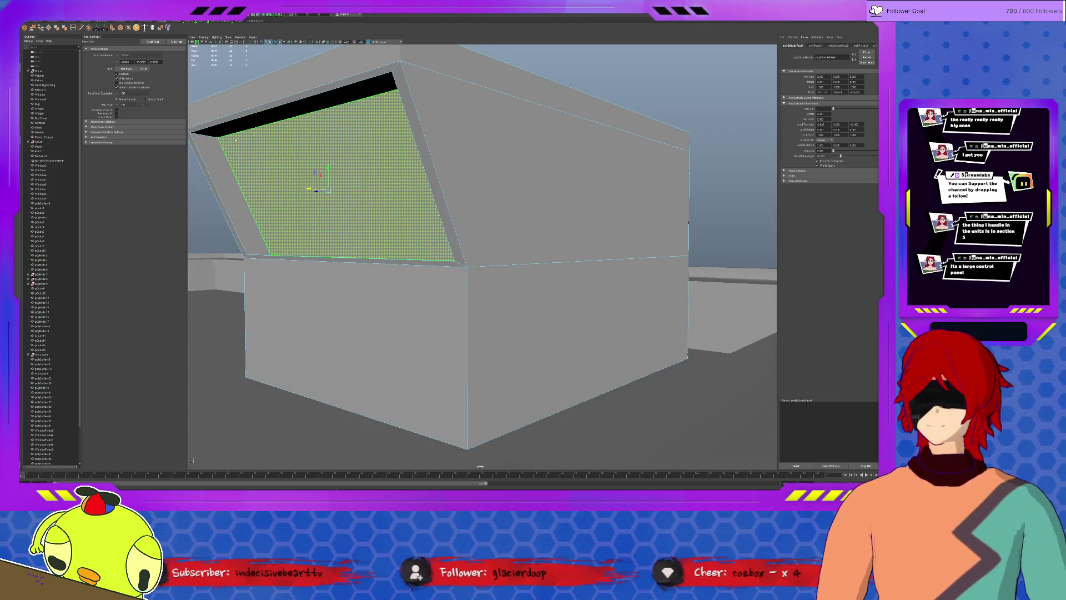
pyautogui.click(297, 114)
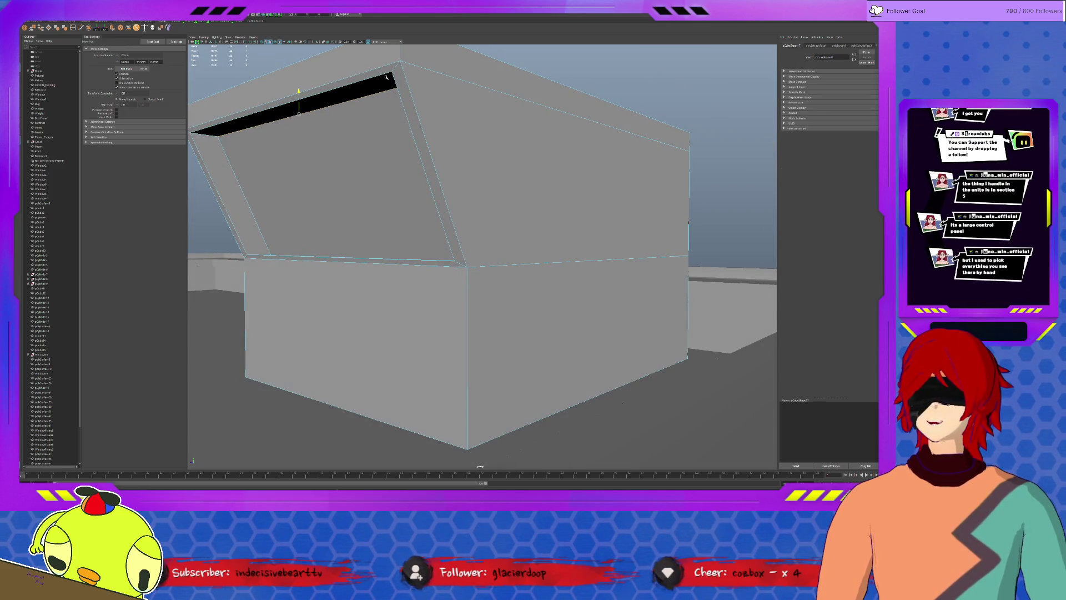
pyautogui.keyDown('alt'); pyautogui.moveTo(318, 249); pyautogui.dragTo(306, 251); pyautogui.keyUp('alt')
pyautogui.click(306, 251)
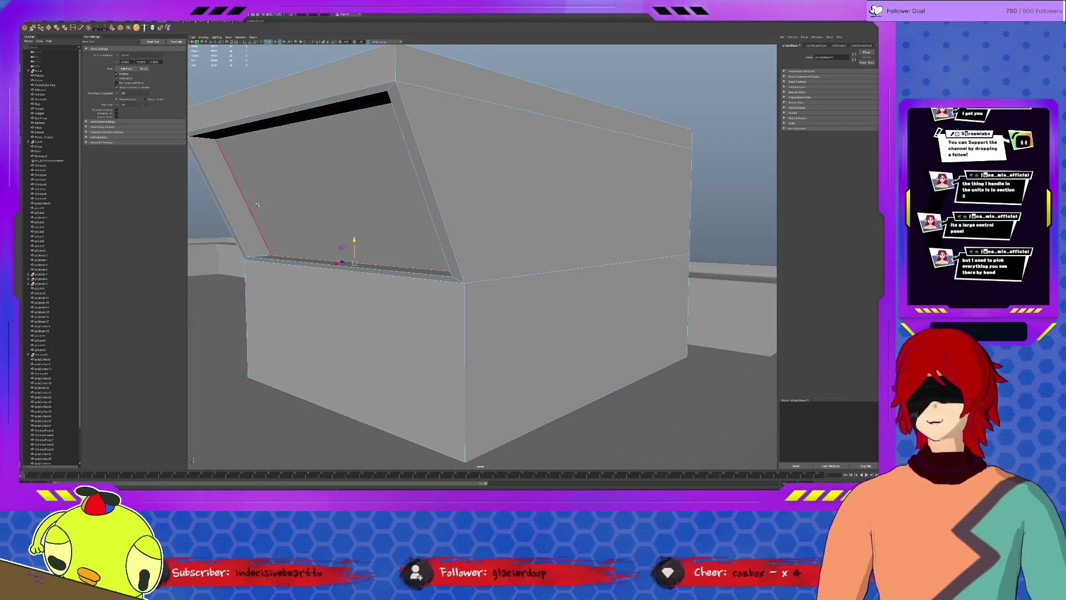
pyautogui.moveTo(282, 209)
pyautogui.keyDown('alt'); pyautogui.mouseDown()
pyautogui.moveTo(431, 237)
pyautogui.moveTo(514, 236)
pyautogui.mouseUp(); pyautogui.keyUp('alt')
pyautogui.scroll(-5, 431, 237)
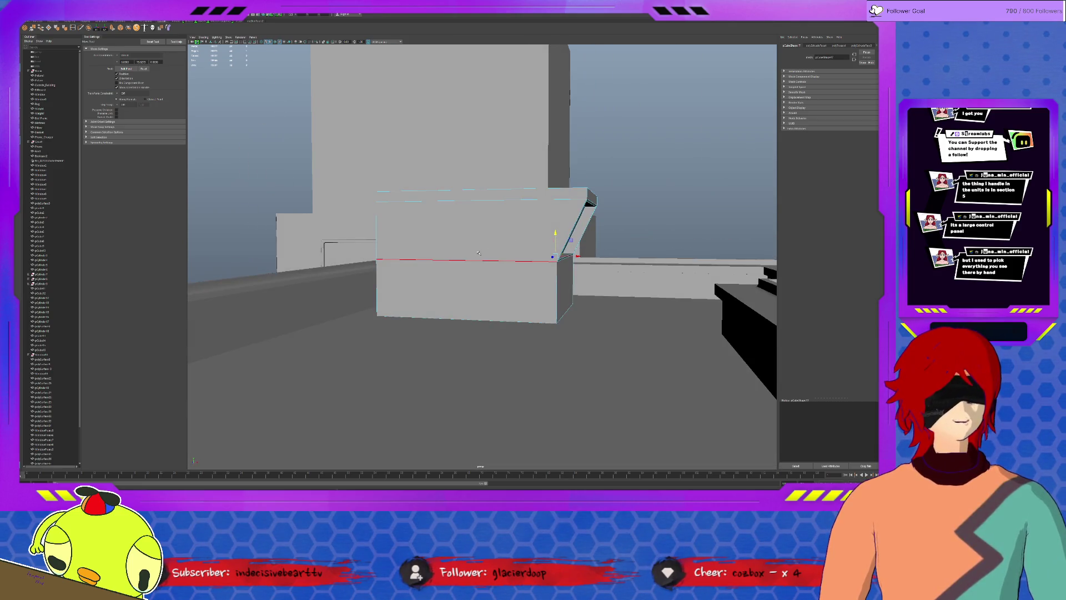
# Step: Isolate the box and scale its bottom and top faces
pyautogui.click(504, 315)
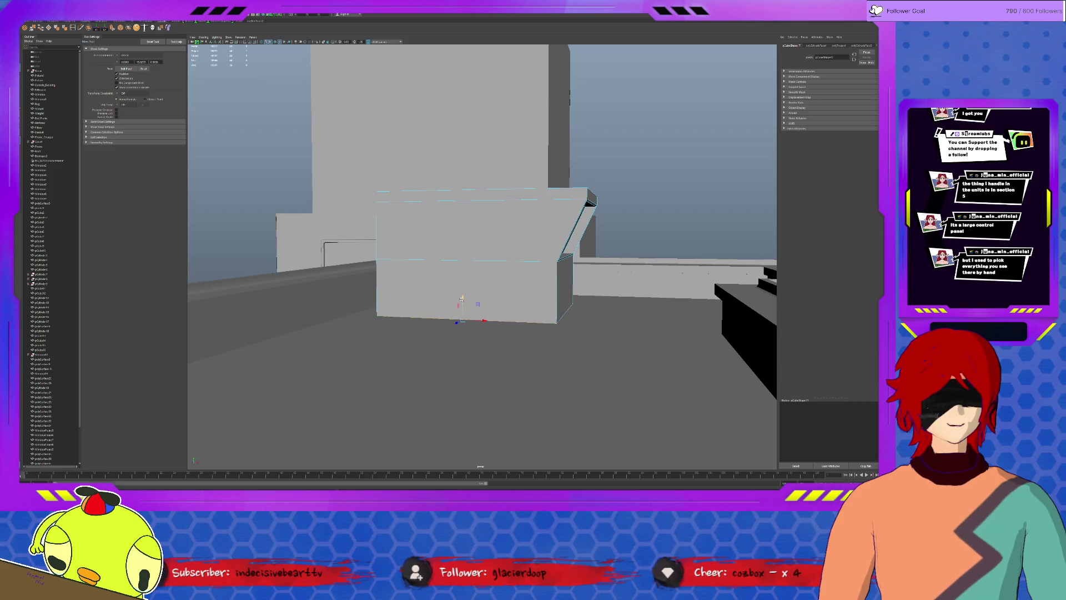
pyautogui.hotkey('ctrl', '1')
pyautogui.click(510, 294)
pyautogui.moveTo(510, 302)
pyautogui.keyDown('alt'); pyautogui.mouseDown()
pyautogui.moveTo(482, 262)
pyautogui.moveTo(522, 265)
pyautogui.moveTo(484, 286)
pyautogui.moveTo(488, 257)
pyautogui.moveTo(476, 235)
pyautogui.moveTo(445, 222)
pyautogui.moveTo(464, 257)
pyautogui.moveTo(486, 257)
pyautogui.moveTo(458, 283)
pyautogui.moveTo(484, 271)
pyautogui.moveTo(426, 271)
pyautogui.moveTo(470, 277)
pyautogui.mouseUp(); pyautogui.keyUp('alt')
pyautogui.click(508, 309)
pyautogui.click(487, 240)
pyautogui.press('r')
# Step: Return to the full scene and duplicate the box in place
pyautogui.hotkey('ctrl', '1')
pyautogui.press('w')
pyautogui.hotkey('ctrl', 'd')
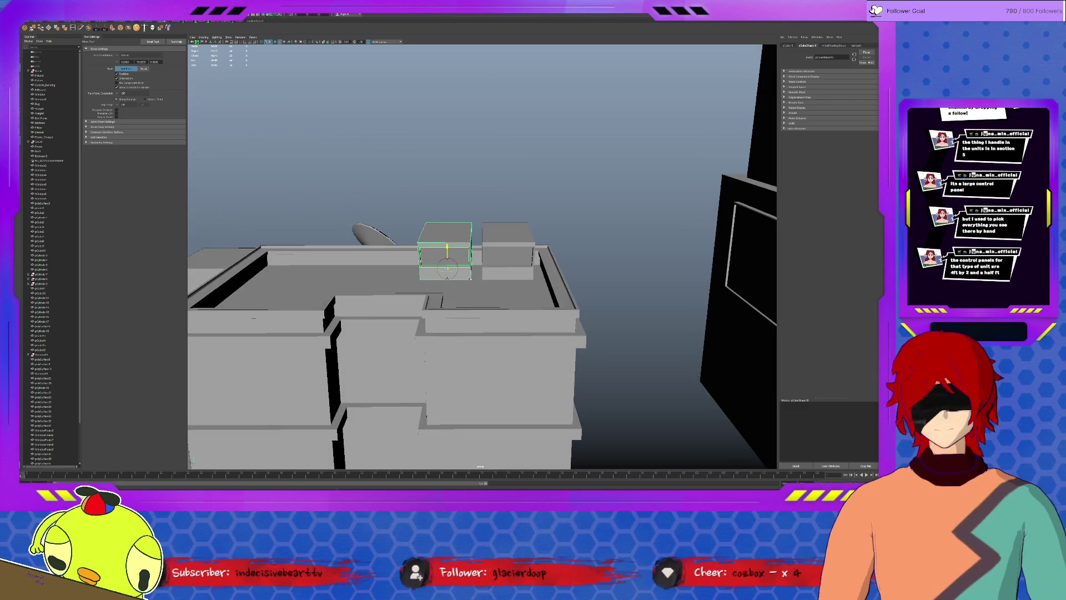
# Step: Select both box units, lower them onto the roof and frame them
pyautogui.click(507, 256)
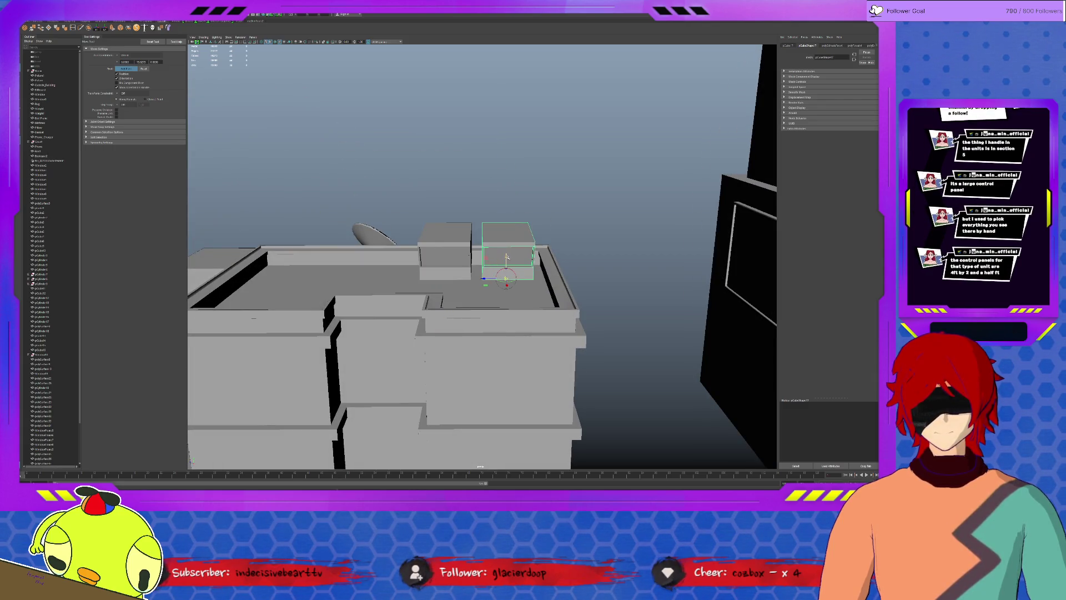
pyautogui.click(466, 247)
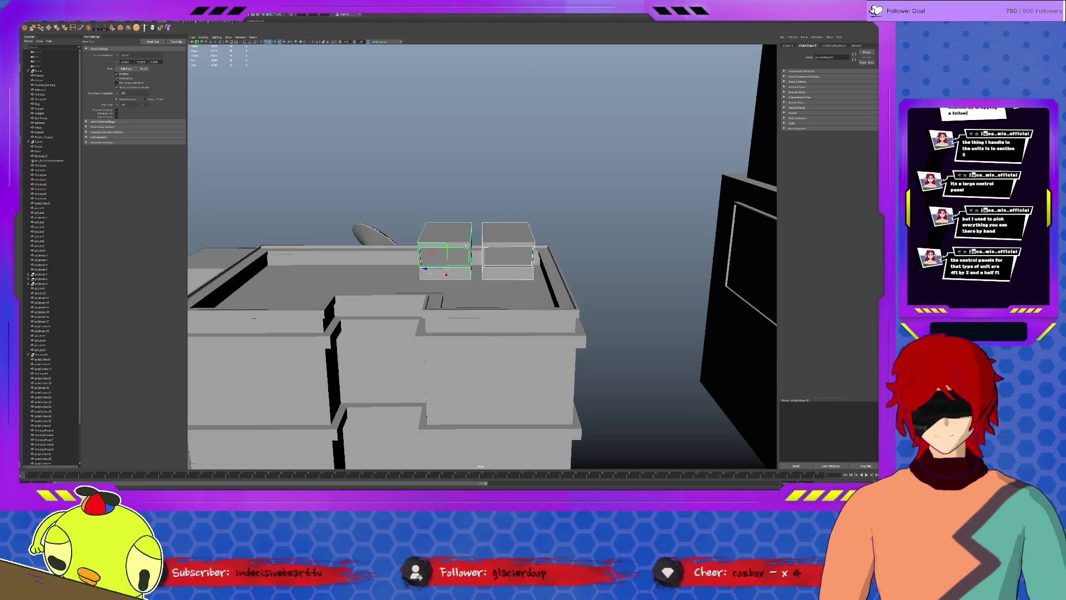
pyautogui.moveTo(447, 245); pyautogui.dragTo(447, 256)
pyautogui.moveTo(505, 283)
pyautogui.keyDown('alt'); pyautogui.mouseDown()
pyautogui.moveTo(540, 269)
pyautogui.moveTo(527, 281)
pyautogui.moveTo(460, 264)
pyautogui.mouseUp(); pyautogui.keyUp('alt')
pyautogui.scroll(10, 539, 268)
pyautogui.press('f')
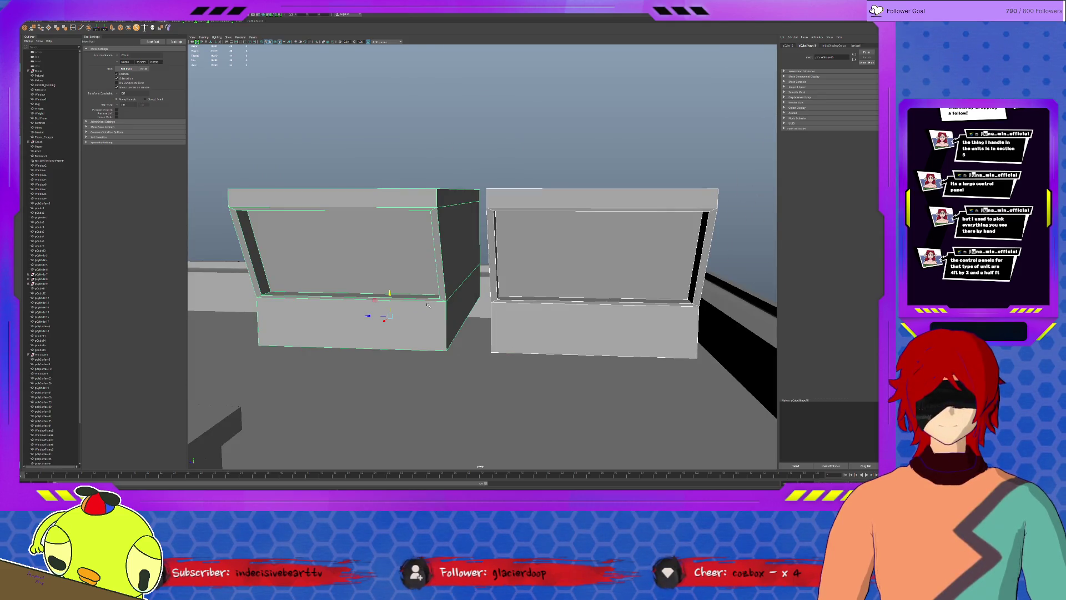
pyautogui.click(528, 325)
pyautogui.press('f')
pyautogui.scroll(-5, 507, 333)
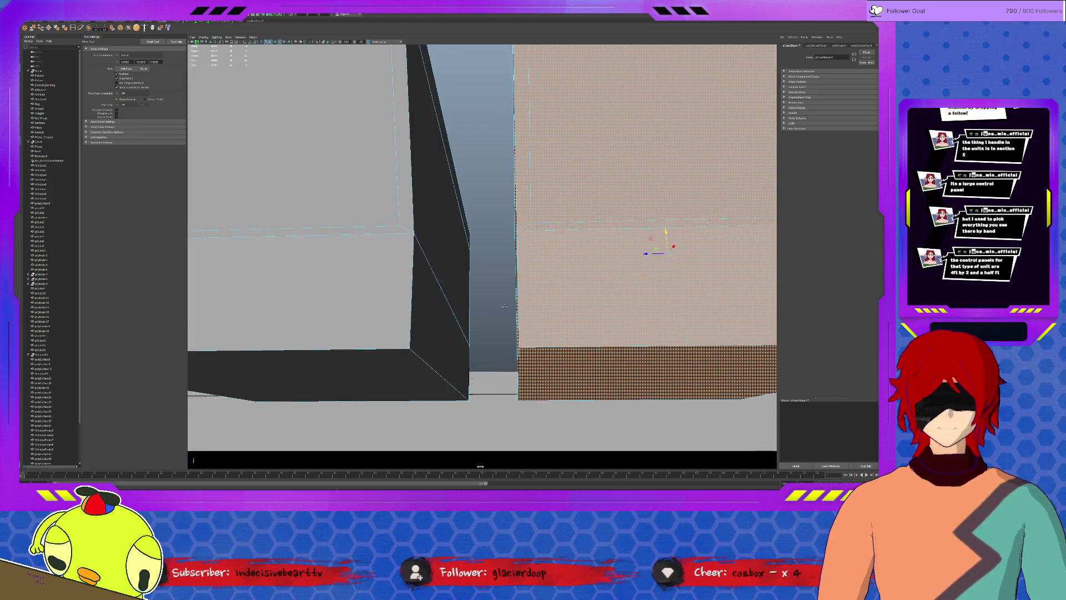
pyautogui.scroll(-10, 382, 377)
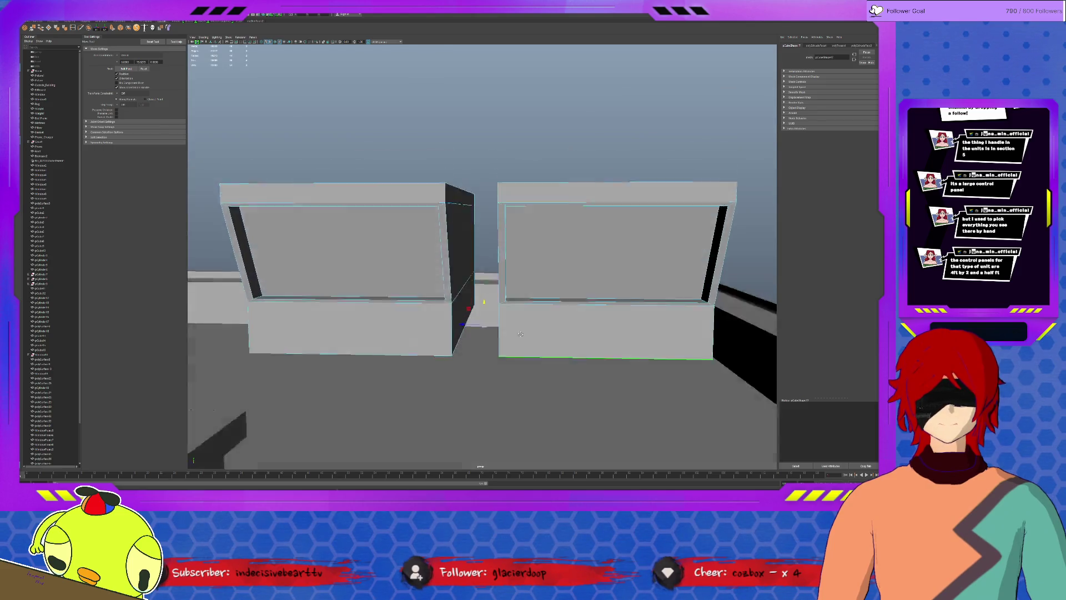
# Step: Extend both boxes' lower sections further down beneath their recessed fronts
pyautogui.moveTo(484, 297); pyautogui.dragTo(484, 362)
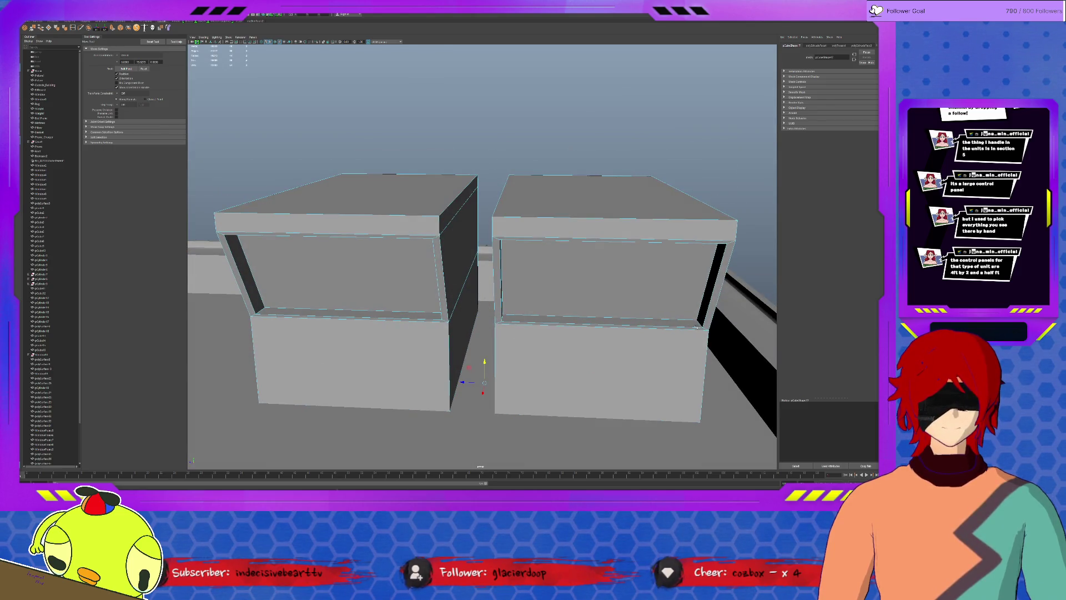
pyautogui.hotkey('ctrl', 'z')
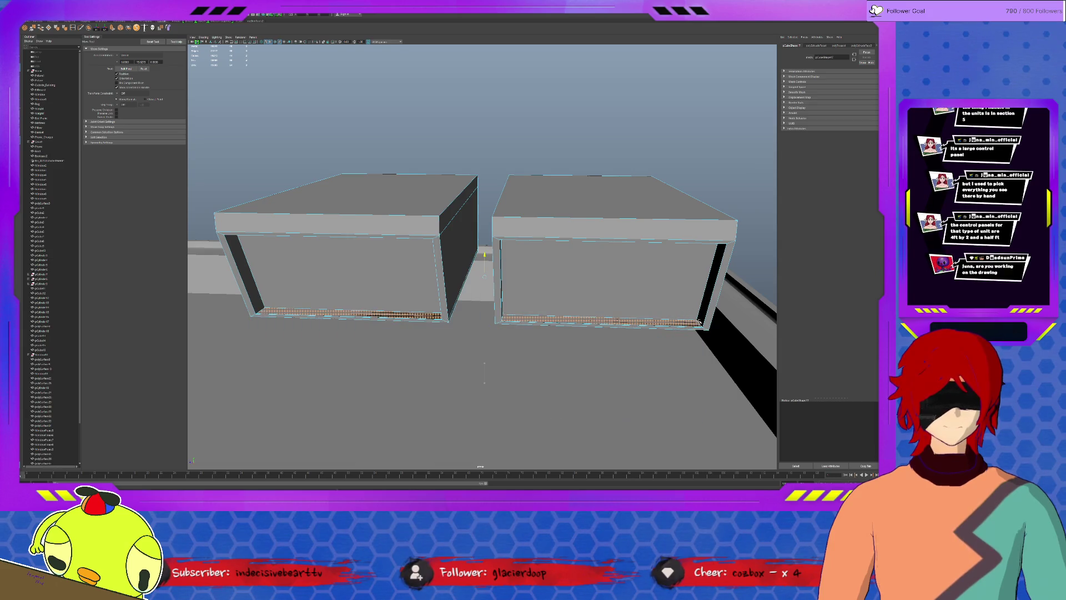
pyautogui.hotkey('shift', 'z')
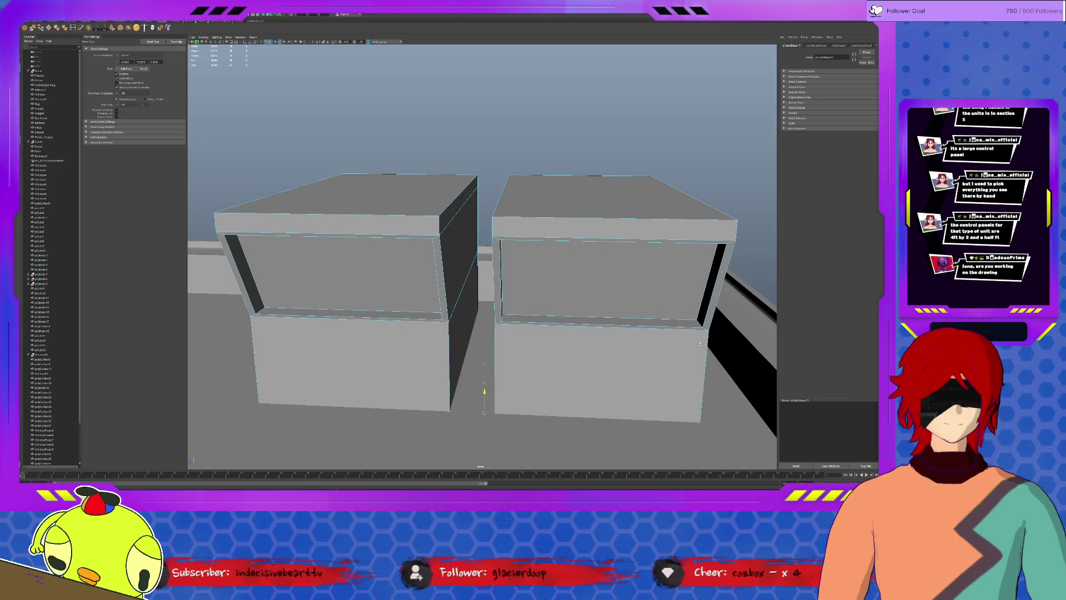
pyautogui.keyDown('alt'); pyautogui.moveTo(701, 345); pyautogui.dragTo(467, 345); pyautogui.keyUp('alt')
pyautogui.click(422, 433)
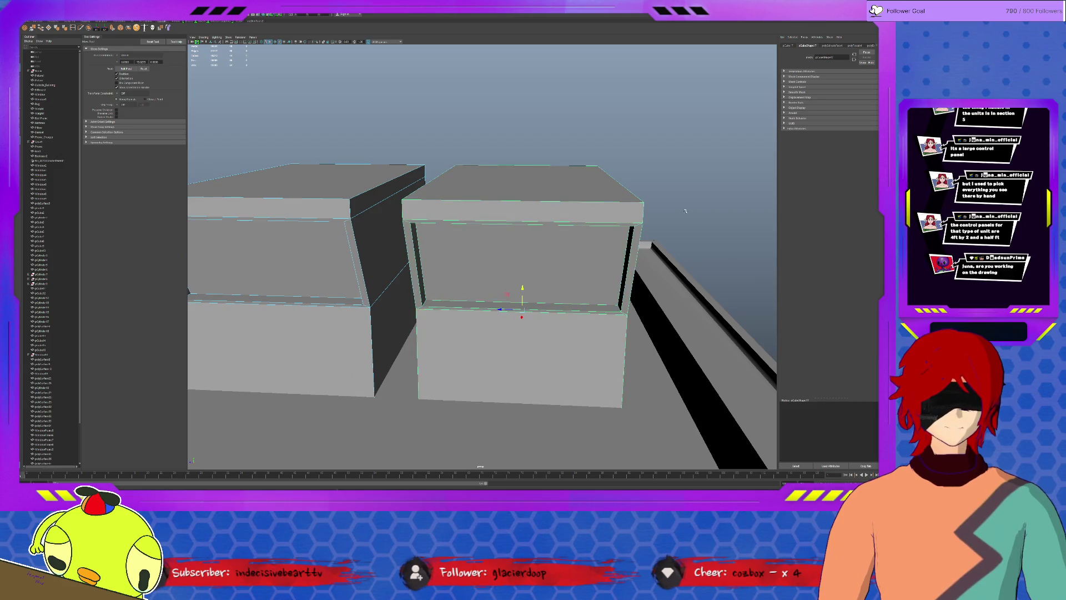
pyautogui.moveTo(322, 297)
pyautogui.keyDown('alt'); pyautogui.mouseDown()
pyautogui.moveTo(454, 225)
pyautogui.moveTo(523, 229)
pyautogui.moveTo(488, 255)
pyautogui.moveTo(522, 267)
pyautogui.moveTo(609, 271)
pyautogui.moveTo(493, 312)
pyautogui.mouseUp(); pyautogui.keyUp('alt')
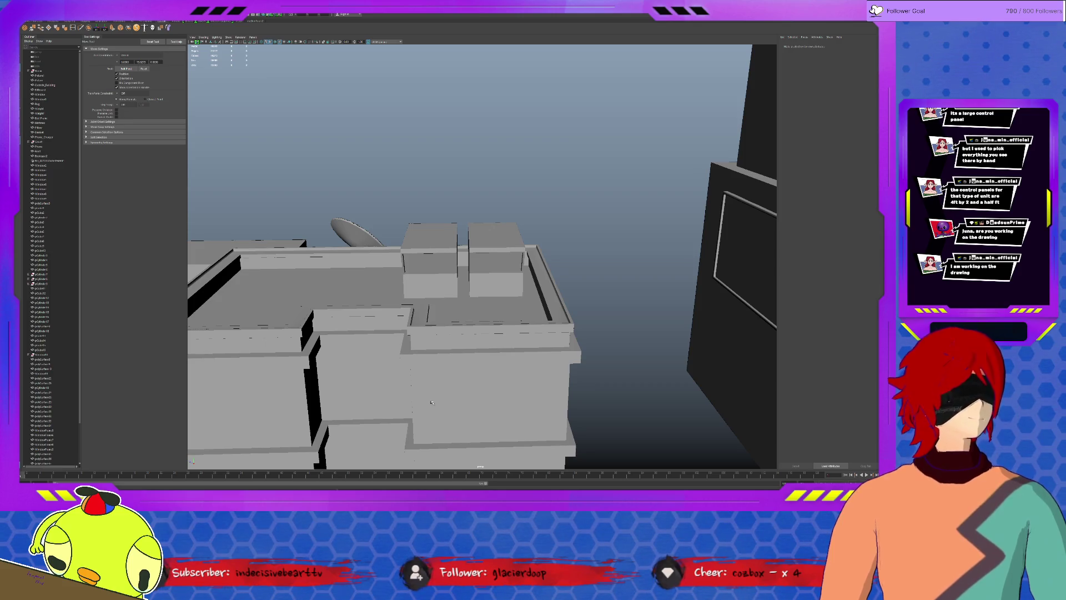
pyautogui.keyDown('alt'); pyautogui.moveTo(431, 402); pyautogui.dragTo(388, 408); pyautogui.keyUp('alt')
pyautogui.moveTo(372, 341)
pyautogui.keyDown('alt'); pyautogui.mouseDown()
pyautogui.moveTo(339, 365)
pyautogui.moveTo(363, 332)
pyautogui.moveTo(406, 313)
pyautogui.mouseUp(); pyautogui.keyUp('alt')
pyautogui.click(351, 292)
pyautogui.moveTo(351, 292)
pyautogui.keyDown('alt'); pyautogui.mouseDown()
pyautogui.moveTo(417, 323)
pyautogui.moveTo(646, 298)
pyautogui.mouseUp(); pyautogui.keyUp('alt')
pyautogui.click(720, 281)
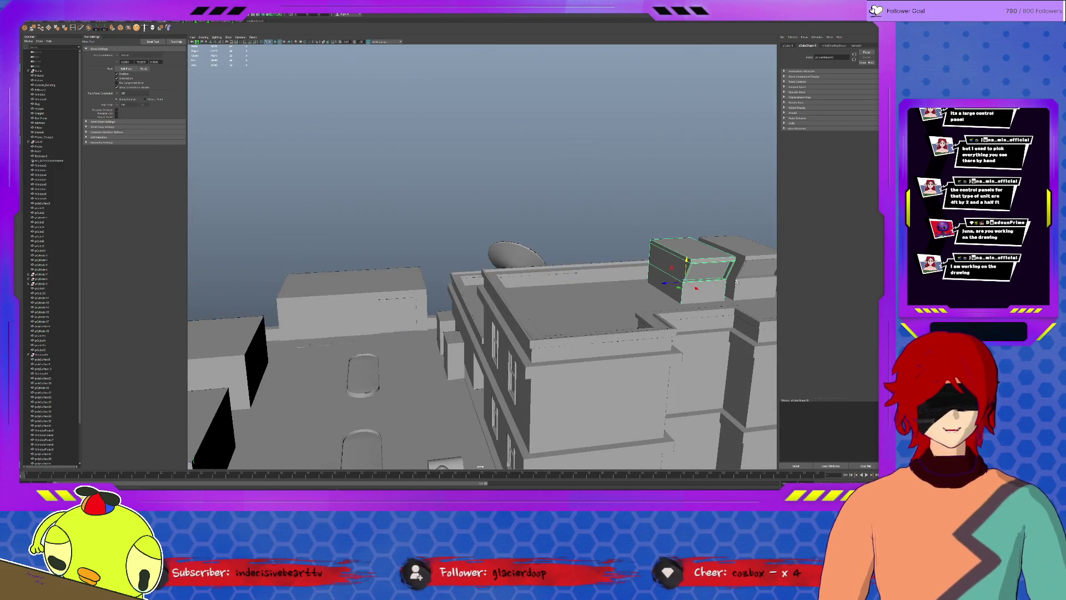
pyautogui.click(736, 282)
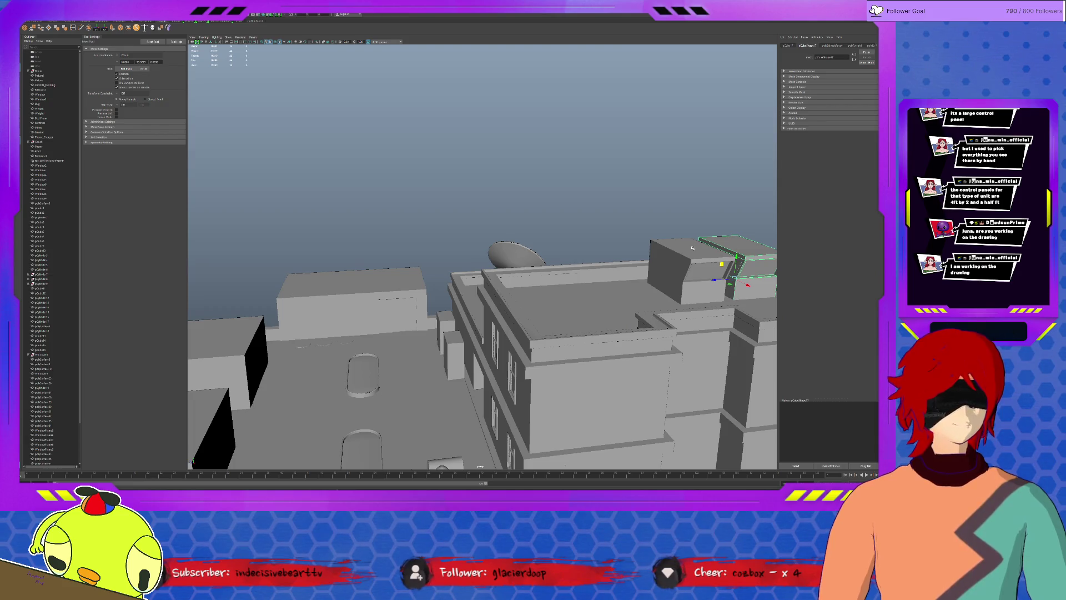
pyautogui.click(556, 234)
pyautogui.moveTo(408, 356)
pyautogui.keyDown('alt'); pyautogui.mouseDown()
pyautogui.moveTo(510, 353)
pyautogui.moveTo(493, 353)
pyautogui.mouseUp(); pyautogui.keyUp('alt')
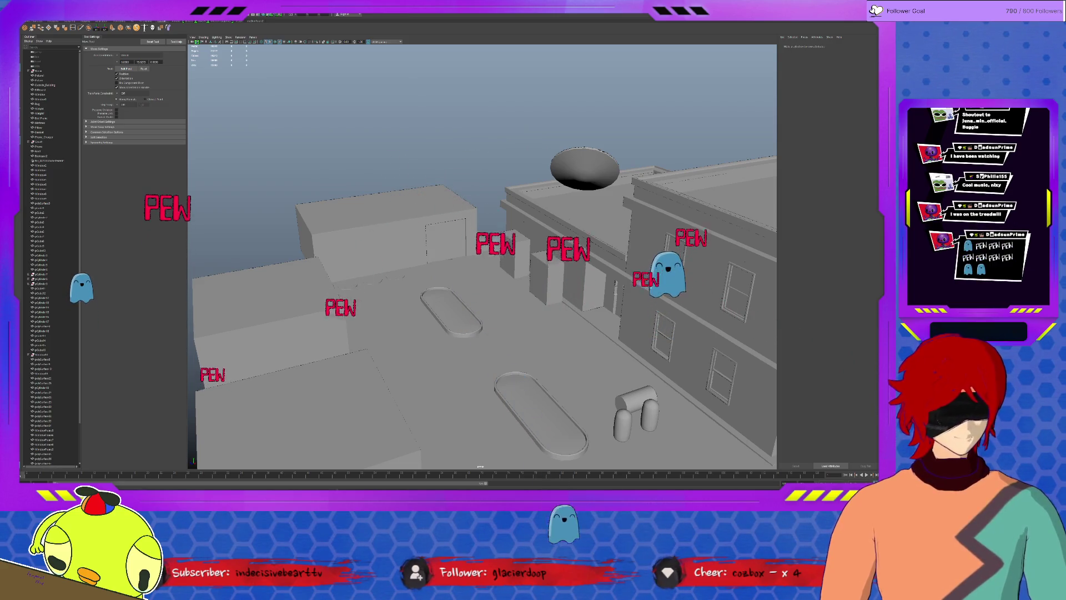
pyautogui.keyDown('alt'); pyautogui.moveTo(456, 261); pyautogui.dragTo(454, 309); pyautogui.keyUp('alt')
pyautogui.click(443, 295)
pyautogui.press('Right')
pyautogui.press('Left')
pyautogui.press('Right')
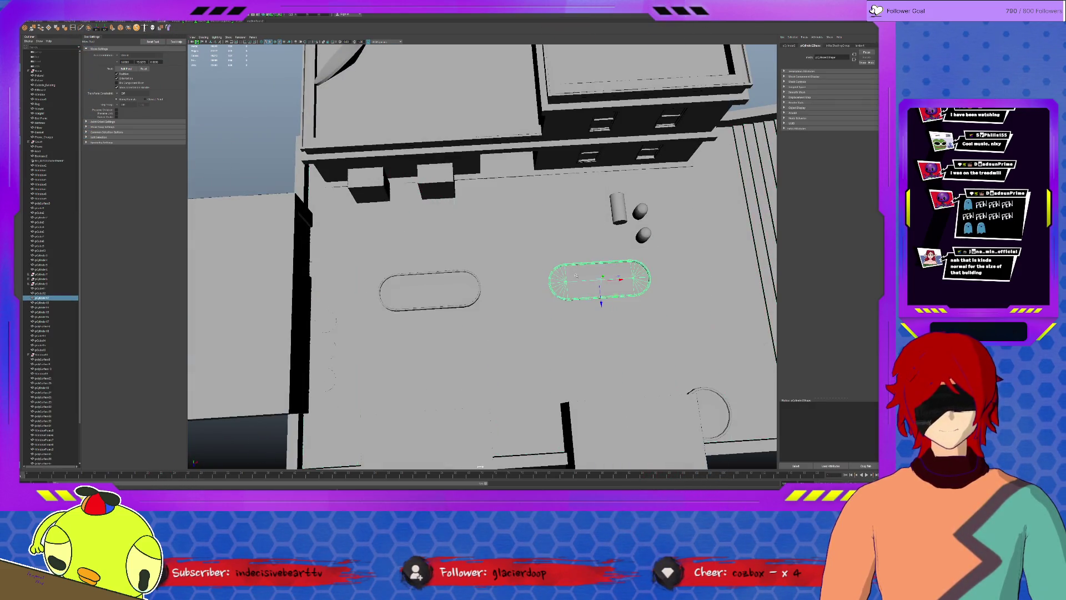
pyautogui.scroll(-3, 443, 294)
pyautogui.keyDown('alt'); pyautogui.moveTo(443, 294); pyautogui.dragTo(500, 261); pyautogui.keyUp('alt')
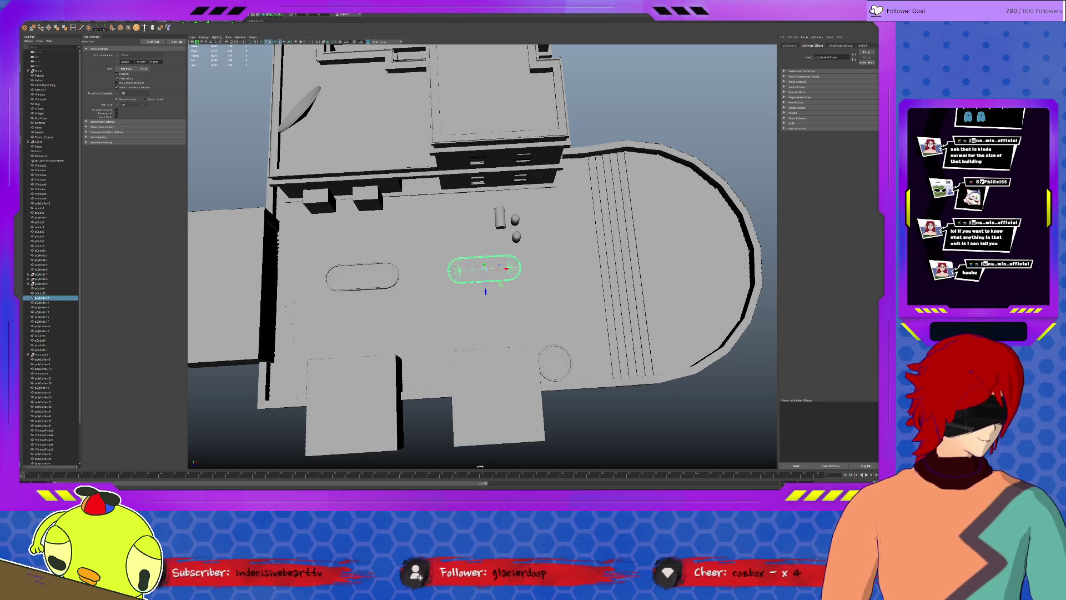
pyautogui.moveTo(500, 233)
pyautogui.keyDown('alt'); pyautogui.mouseDown()
pyautogui.moveTo(547, 197)
pyautogui.moveTo(460, 233)
pyautogui.mouseUp(); pyautogui.keyUp('alt')
pyautogui.keyDown('alt'); pyautogui.moveTo(460, 234); pyautogui.dragTo(477, 225, button='right'); pyautogui.keyUp('alt')
pyautogui.moveTo(477, 225)
pyautogui.keyDown('alt'); pyautogui.mouseDown()
pyautogui.moveTo(508, 221)
pyautogui.moveTo(505, 139)
pyautogui.mouseUp(); pyautogui.keyUp('alt')
pyautogui.click(505, 133)
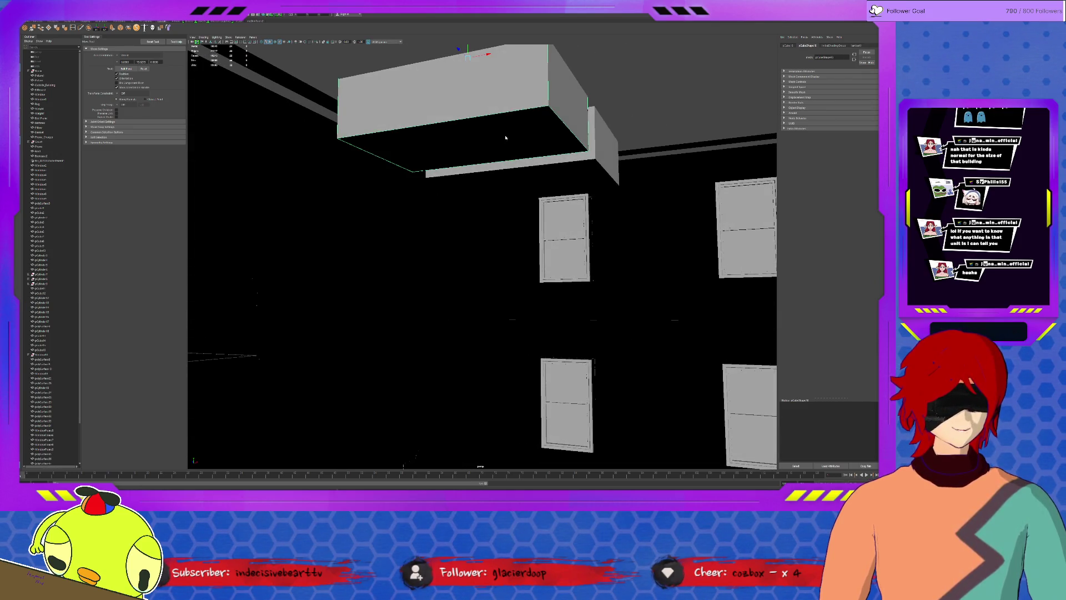
pyautogui.click(538, 177)
pyautogui.click(501, 146)
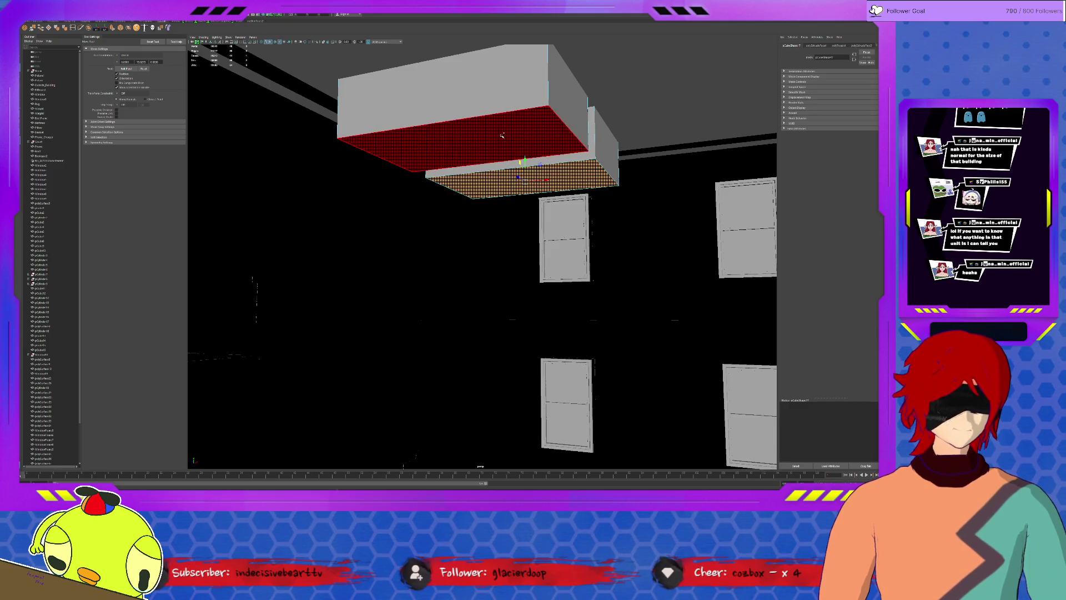
pyautogui.moveTo(501, 146)
pyautogui.keyDown('alt'); pyautogui.mouseDown()
pyautogui.moveTo(483, 175)
pyautogui.moveTo(532, 165)
pyautogui.mouseUp(); pyautogui.keyUp('alt')
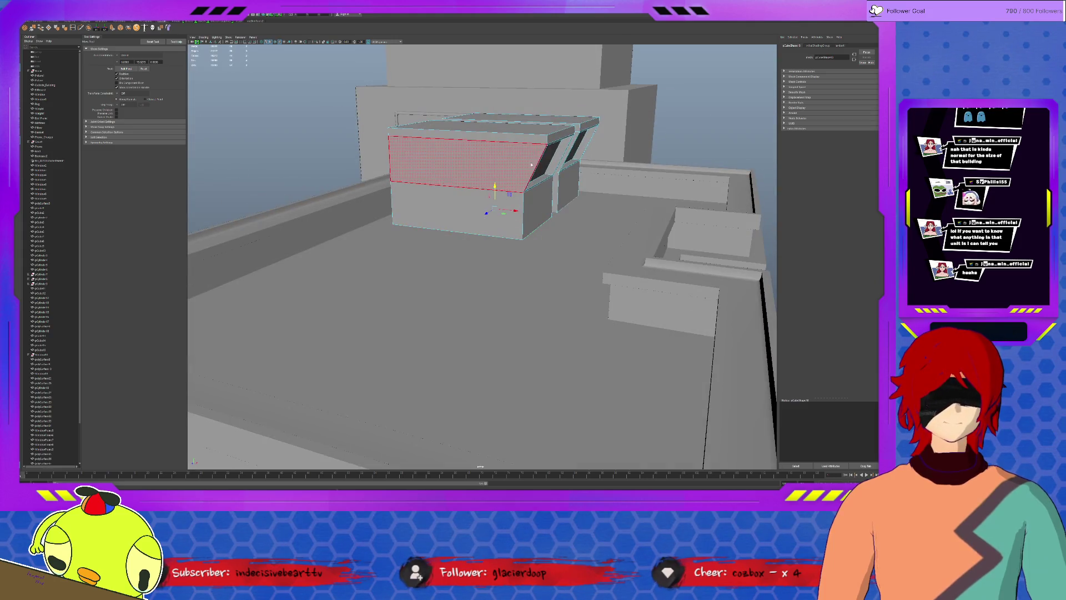
pyautogui.click(735, 138)
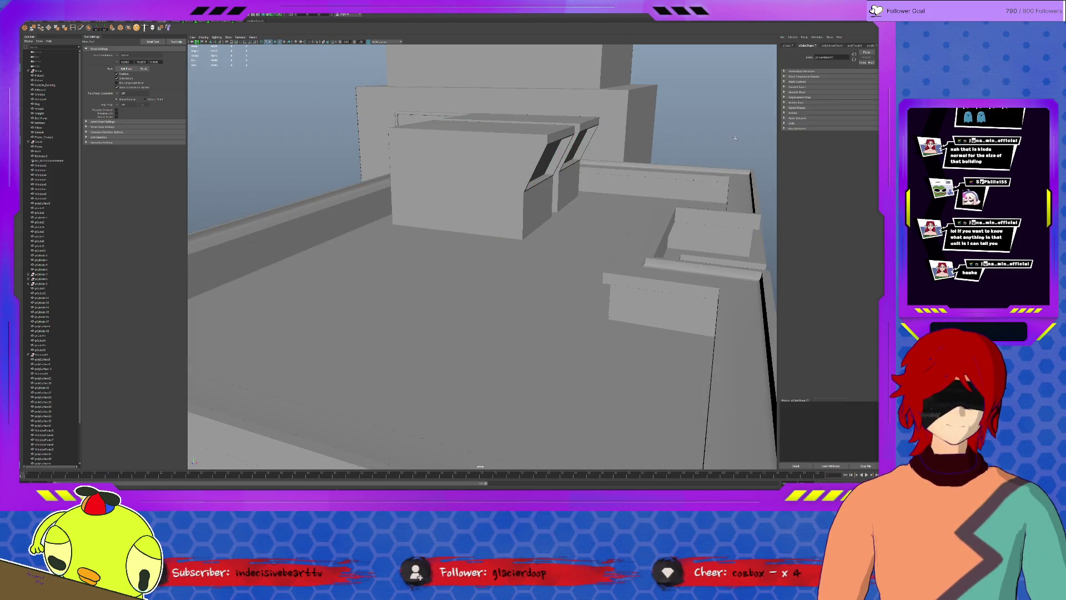
pyautogui.scroll(-5, 735, 138)
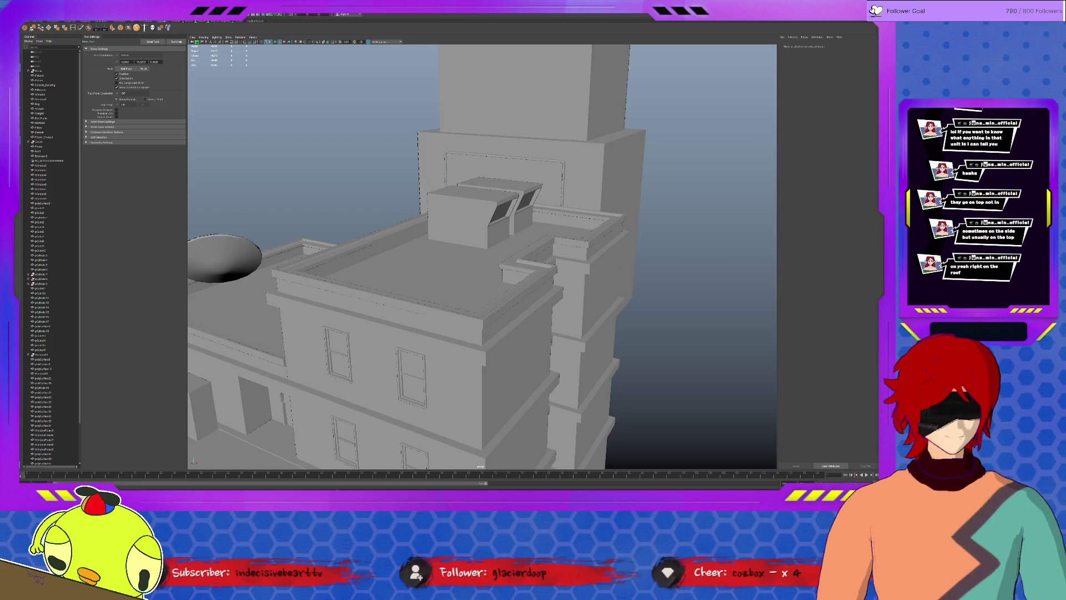
pyautogui.moveTo(499, 222)
pyautogui.keyDown('alt'); pyautogui.mouseDown()
pyautogui.moveTo(560, 217)
pyautogui.moveTo(494, 215)
pyautogui.moveTo(590, 140)
pyautogui.moveTo(830, 38)
pyautogui.mouseUp(); pyautogui.keyUp('alt')
pyautogui.click(522, 214)
pyautogui.hotkey('ctrl', 'z')
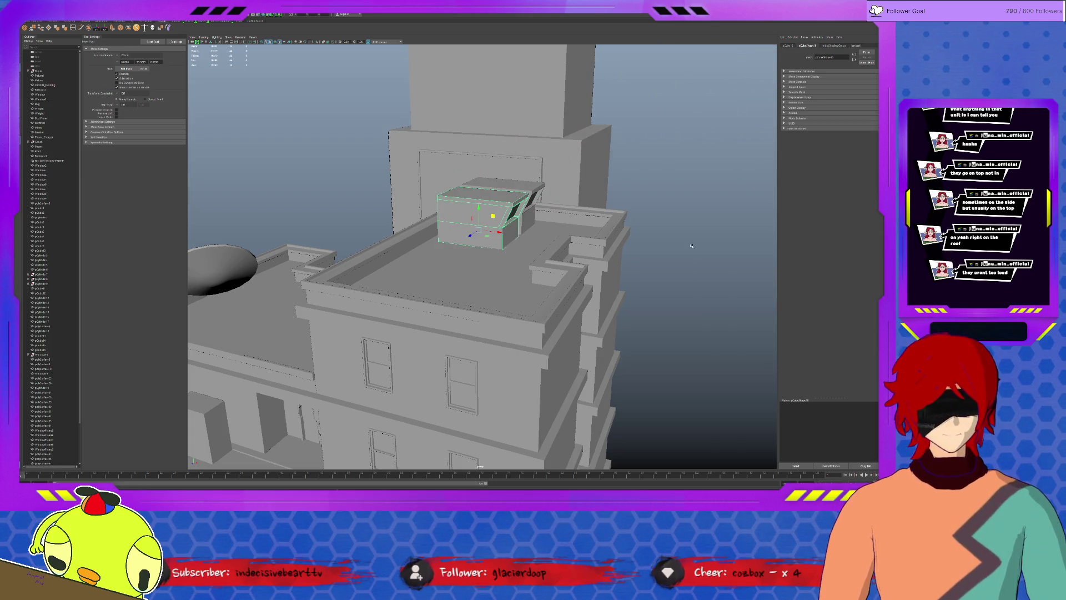
pyautogui.click(692, 245)
pyautogui.keyDown('alt'); pyautogui.moveTo(692, 245); pyautogui.dragTo(511, 305, button='right'); pyautogui.keyUp('alt')
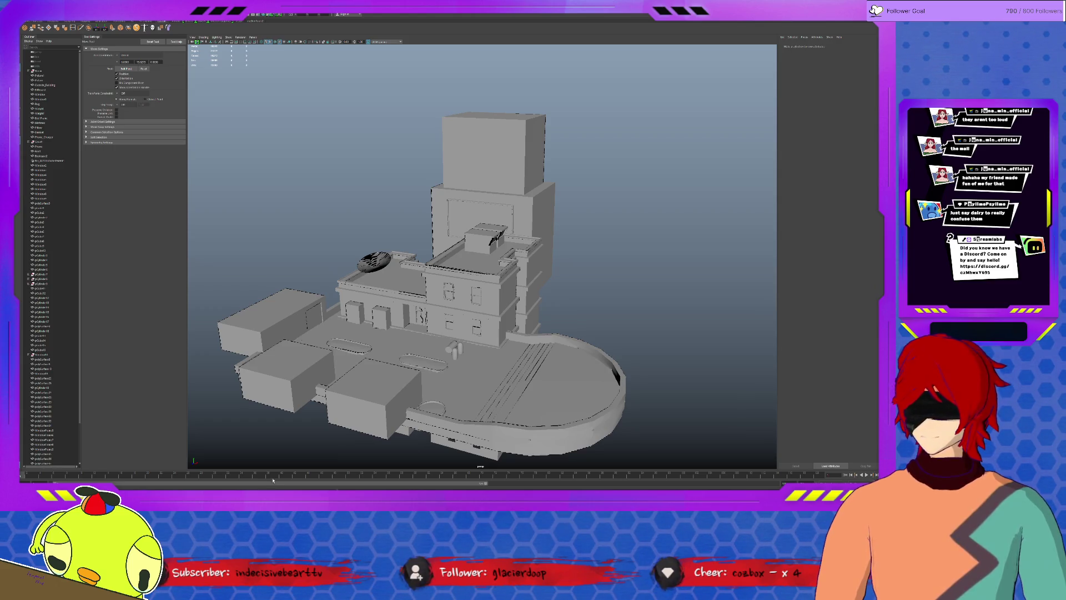
# Step: Orbit around the block to review the planters, barrels and dish on the rooftops
pyautogui.moveTo(607, 359)
pyautogui.keyDown('alt'); pyautogui.mouseDown()
pyautogui.moveTo(541, 363)
pyautogui.moveTo(493, 388)
pyautogui.mouseUp(); pyautogui.keyUp('alt')
pyautogui.scroll(5, 510, 381)
pyautogui.scroll(10, 493, 389)
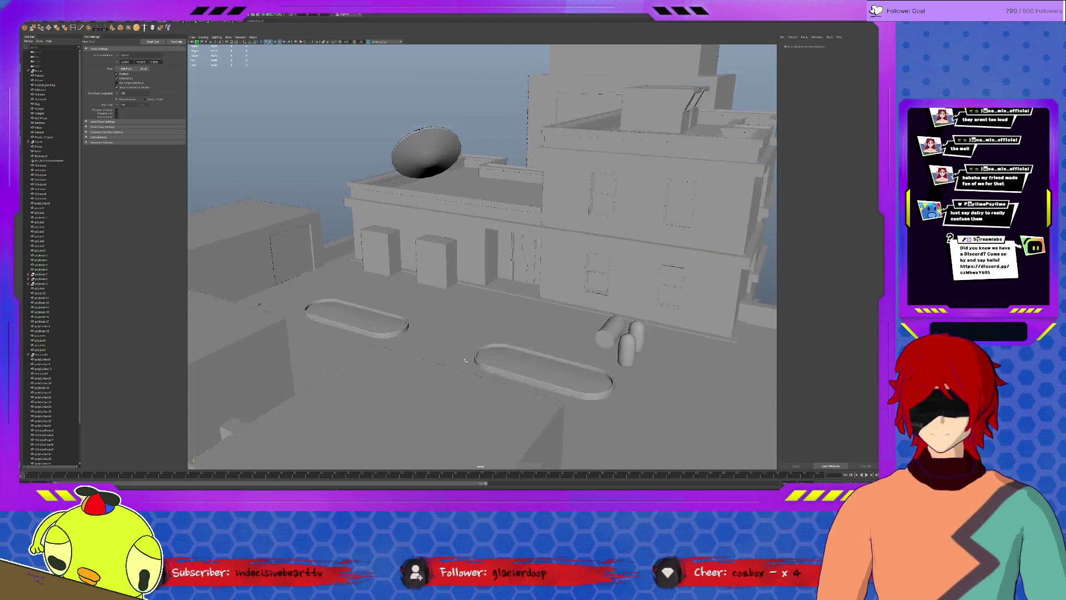
pyautogui.click(382, 297)
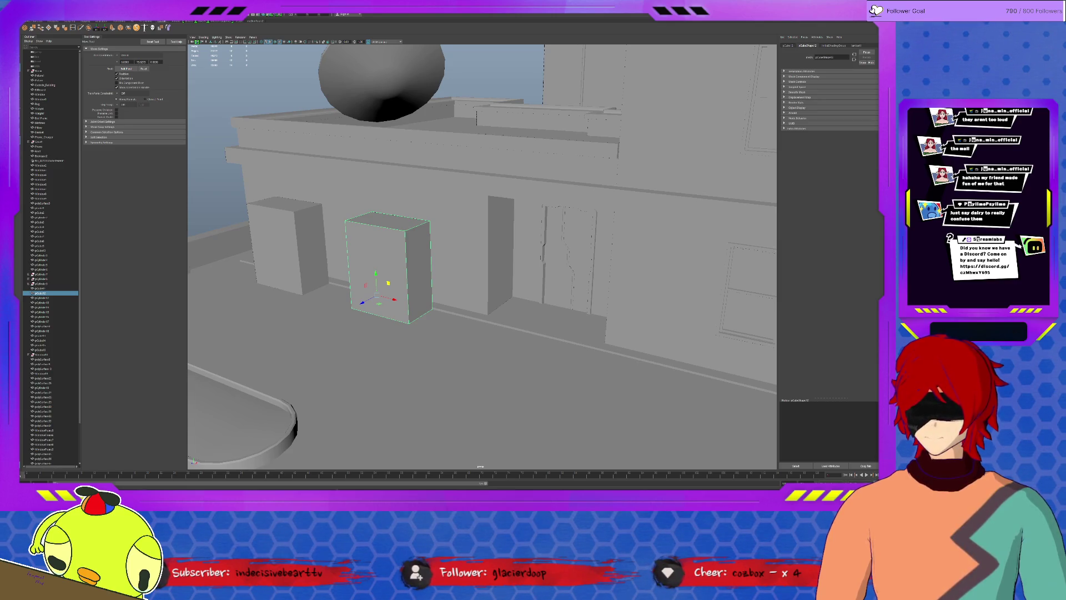
pyautogui.moveTo(641, 342)
pyautogui.keyDown('alt'); pyautogui.mouseDown()
pyautogui.moveTo(683, 339)
pyautogui.moveTo(550, 344)
pyautogui.mouseUp(); pyautogui.keyUp('alt')
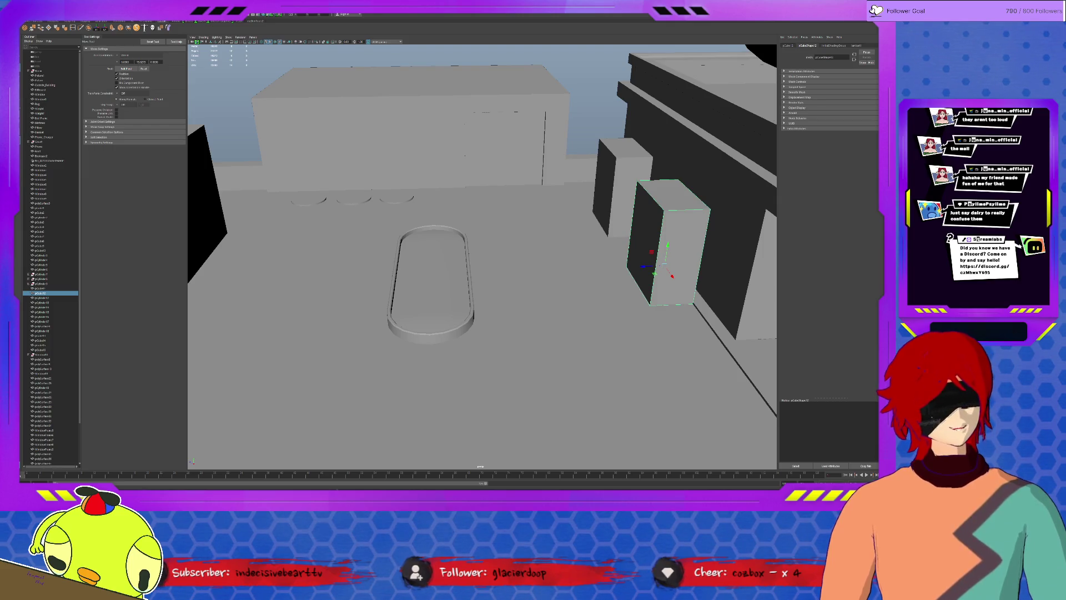
pyautogui.keyDown('alt'); pyautogui.moveTo(465, 156); pyautogui.dragTo(700, 302); pyautogui.keyUp('alt')
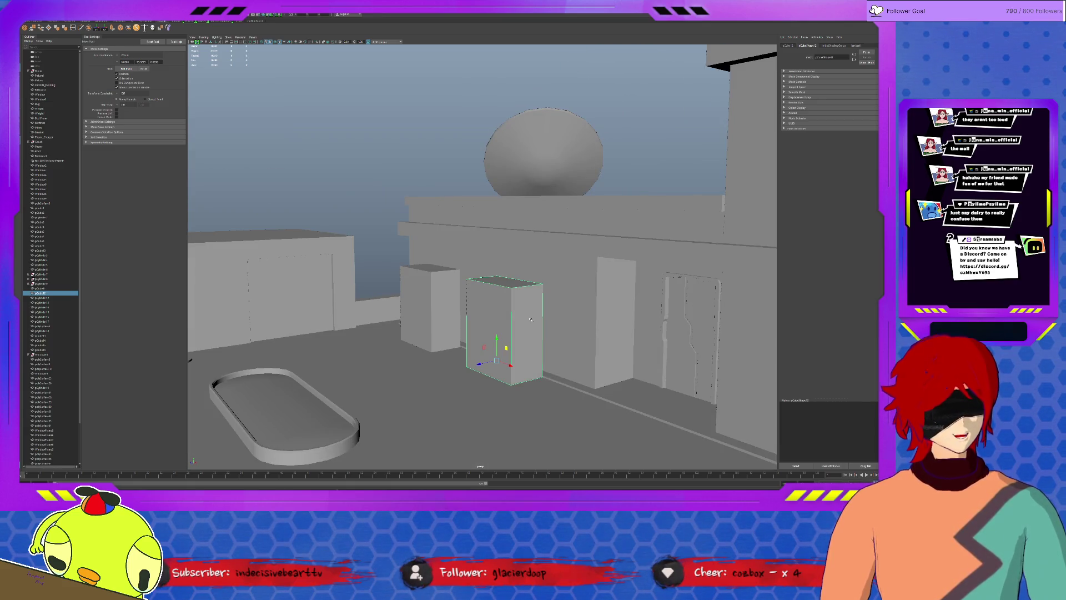
pyautogui.keyDown('alt'); pyautogui.moveTo(214, 391); pyautogui.dragTo(312, 371); pyautogui.keyUp('alt')
pyautogui.click(330, 290)
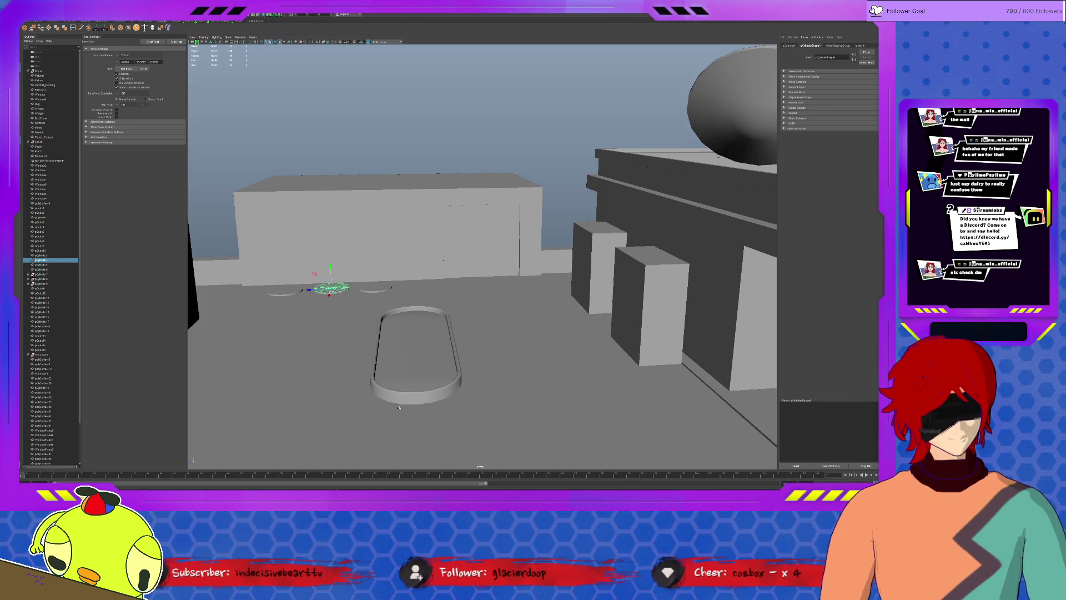
pyautogui.keyDown('alt'); pyautogui.moveTo(404, 391); pyautogui.dragTo(519, 389); pyautogui.keyUp('alt')
pyautogui.click(493, 235)
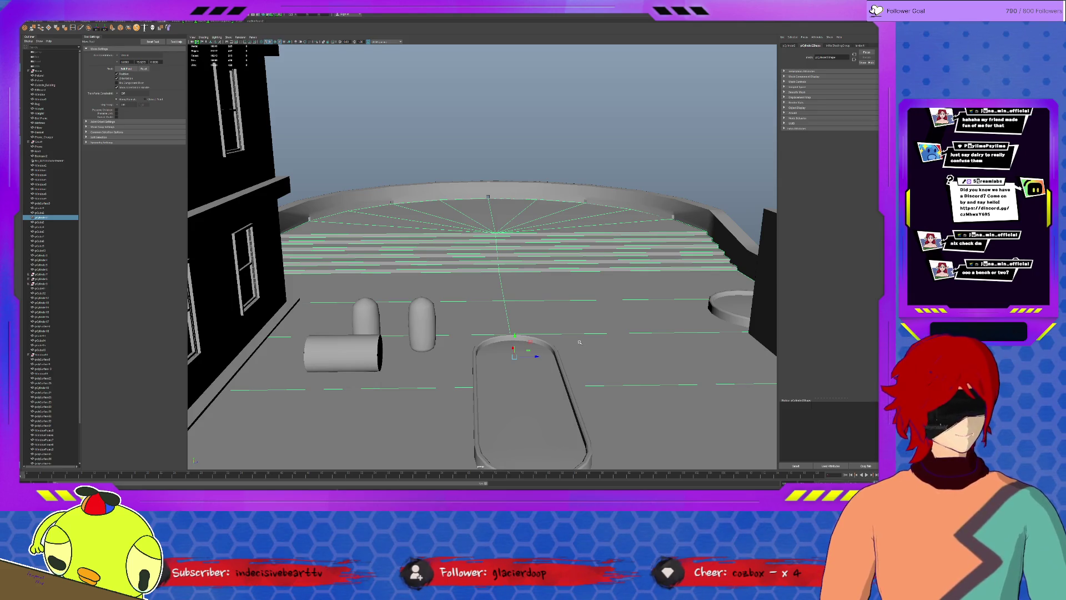
pyautogui.moveTo(590, 346)
pyautogui.keyDown('alt'); pyautogui.mouseDown()
pyautogui.moveTo(714, 339)
pyautogui.moveTo(637, 309)
pyautogui.mouseUp(); pyautogui.keyUp('alt')
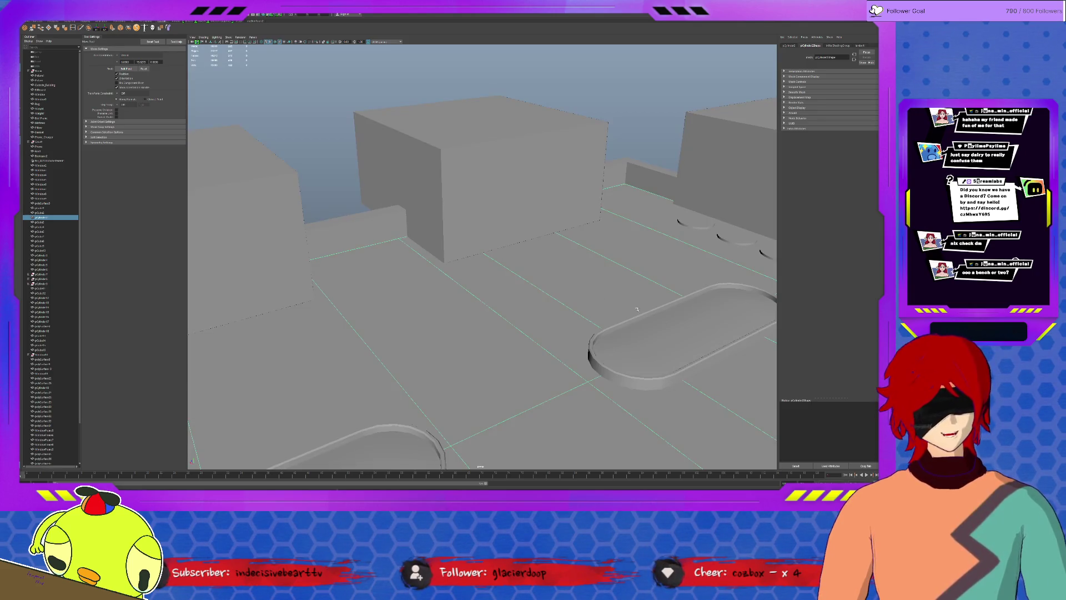
pyautogui.click(235, 184)
pyautogui.keyDown('alt'); pyautogui.moveTo(333, 200); pyautogui.dragTo(452, 218); pyautogui.keyUp('alt')
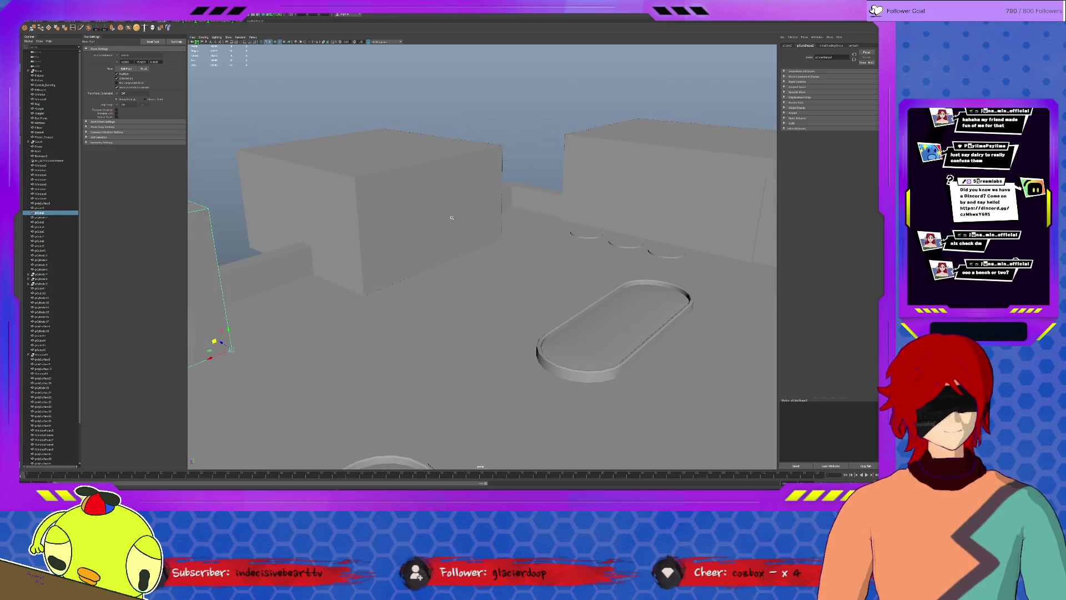
pyautogui.click(575, 190)
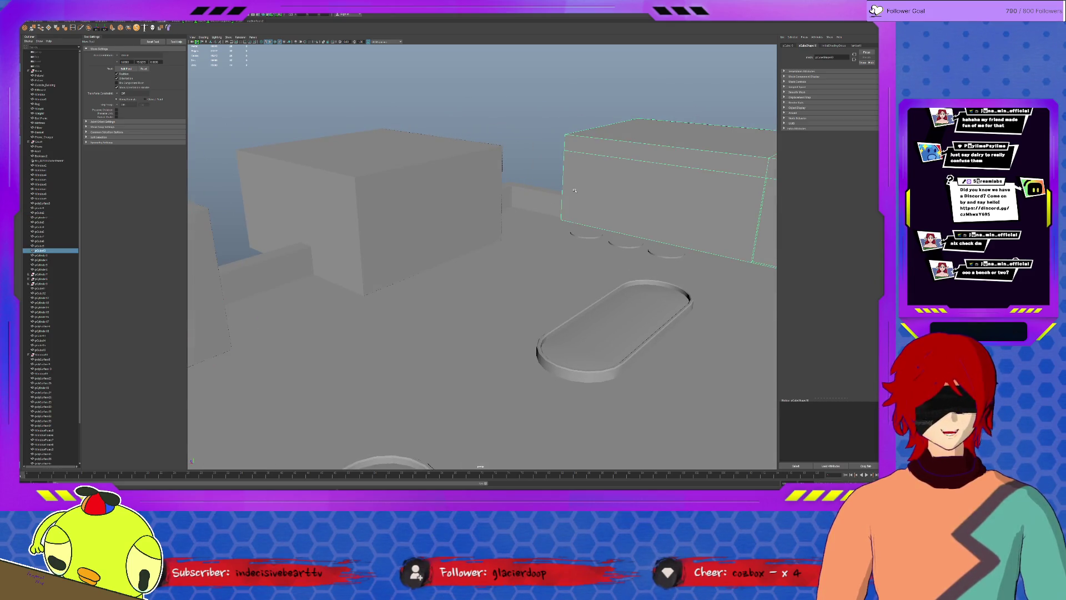
pyautogui.click(402, 208)
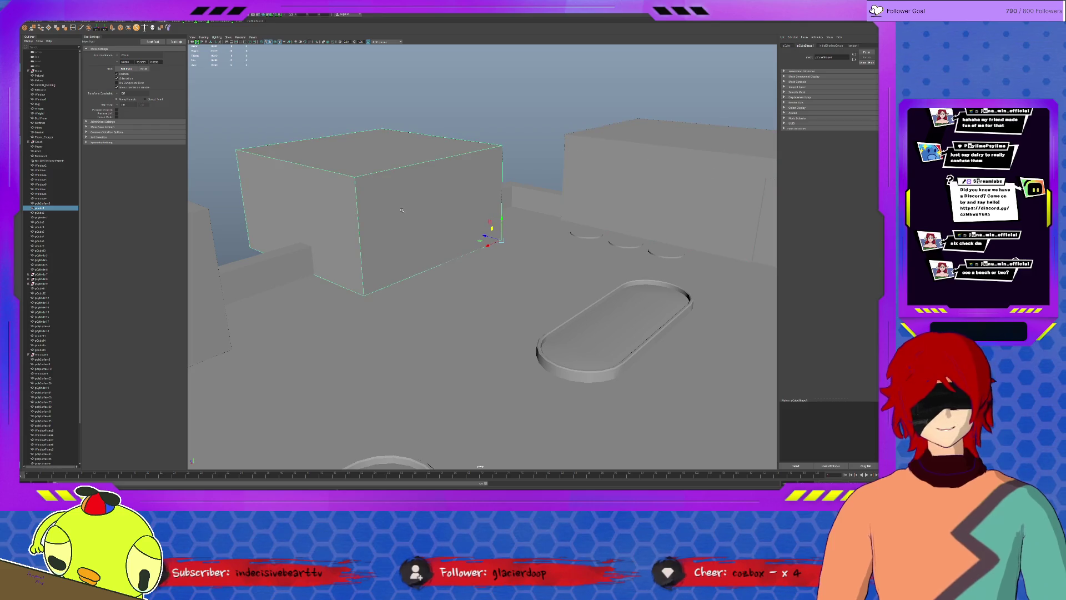
pyautogui.keyDown('alt'); pyautogui.moveTo(456, 261); pyautogui.dragTo(444, 267); pyautogui.keyUp('alt')
pyautogui.click(350, 217)
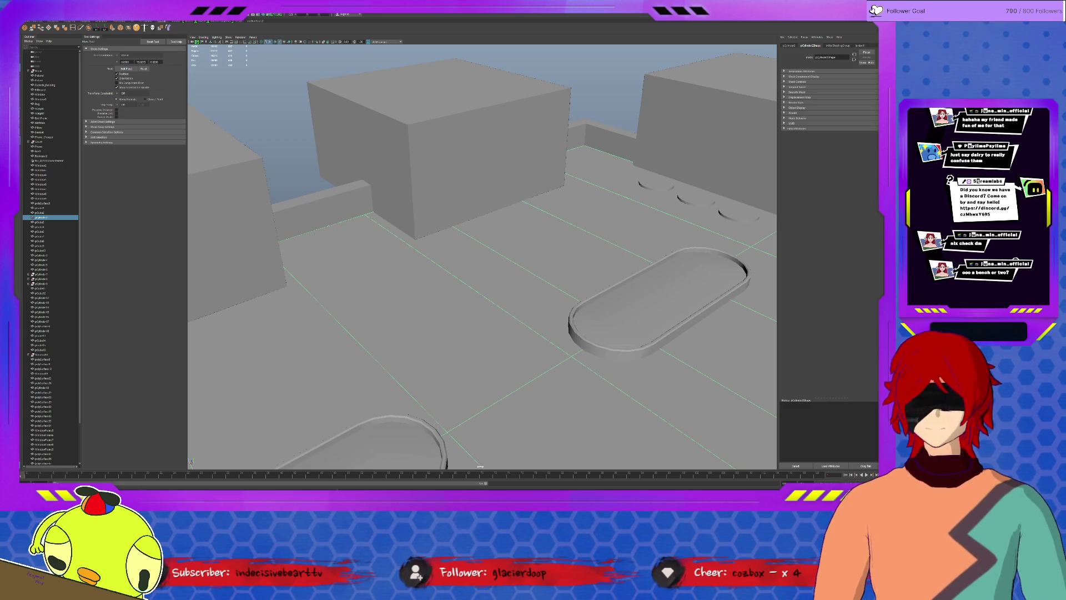
pyautogui.click(354, 194)
pyautogui.press('f')
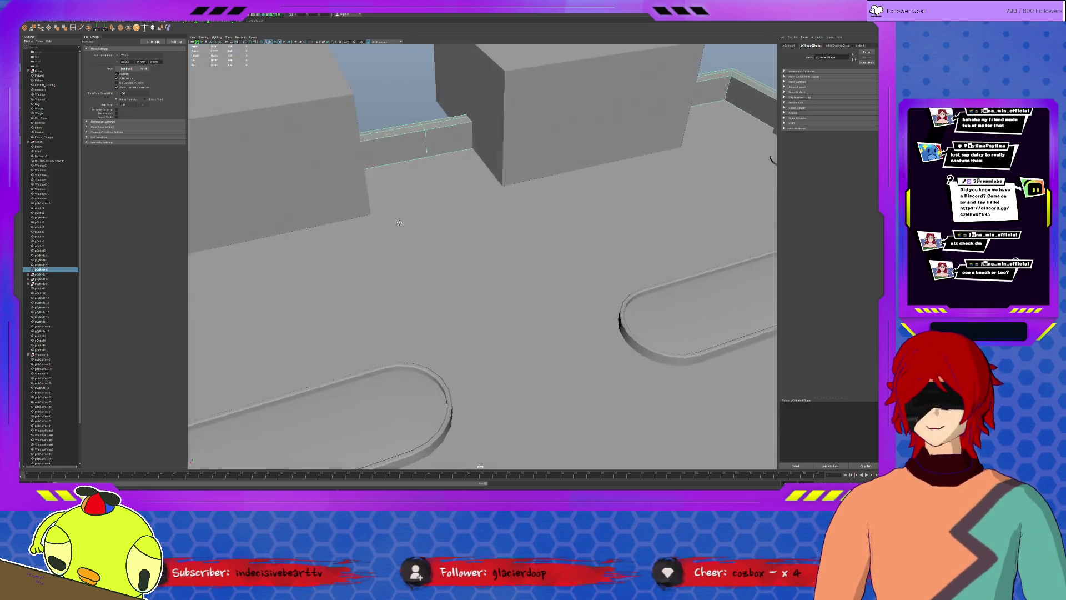
pyautogui.keyDown('alt'); pyautogui.moveTo(491, 163); pyautogui.dragTo(444, 222); pyautogui.keyUp('alt')
pyautogui.click(404, 239)
pyautogui.click(397, 209)
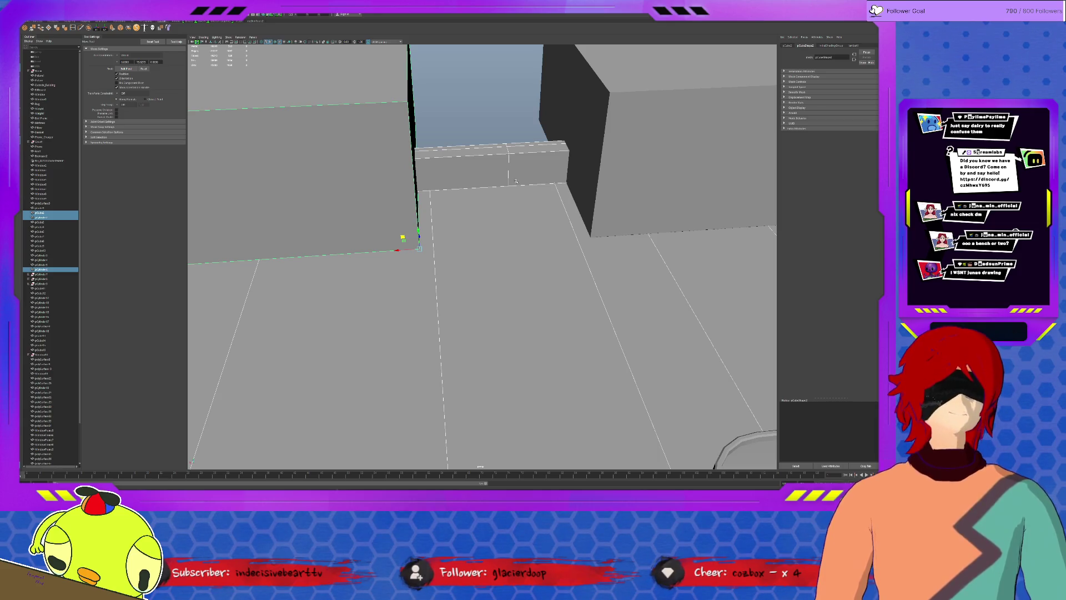
pyautogui.moveTo(564, 194)
pyautogui.keyDown('alt'); pyautogui.mouseDown()
pyautogui.moveTo(624, 203)
pyautogui.moveTo(558, 205)
pyautogui.mouseUp(); pyautogui.keyUp('alt')
pyautogui.click(556, 205)
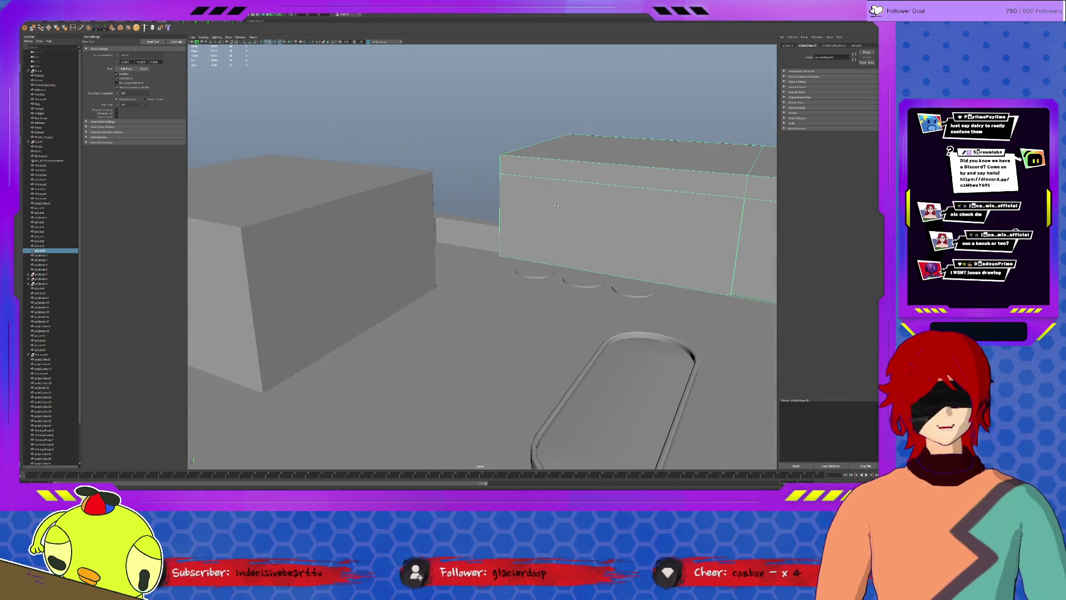
pyautogui.keyDown('shift'); pyautogui.click(466, 228); pyautogui.keyUp('shift')
pyautogui.keyDown('alt'); pyautogui.moveTo(467, 228); pyautogui.dragTo(658, 242); pyautogui.keyUp('alt')
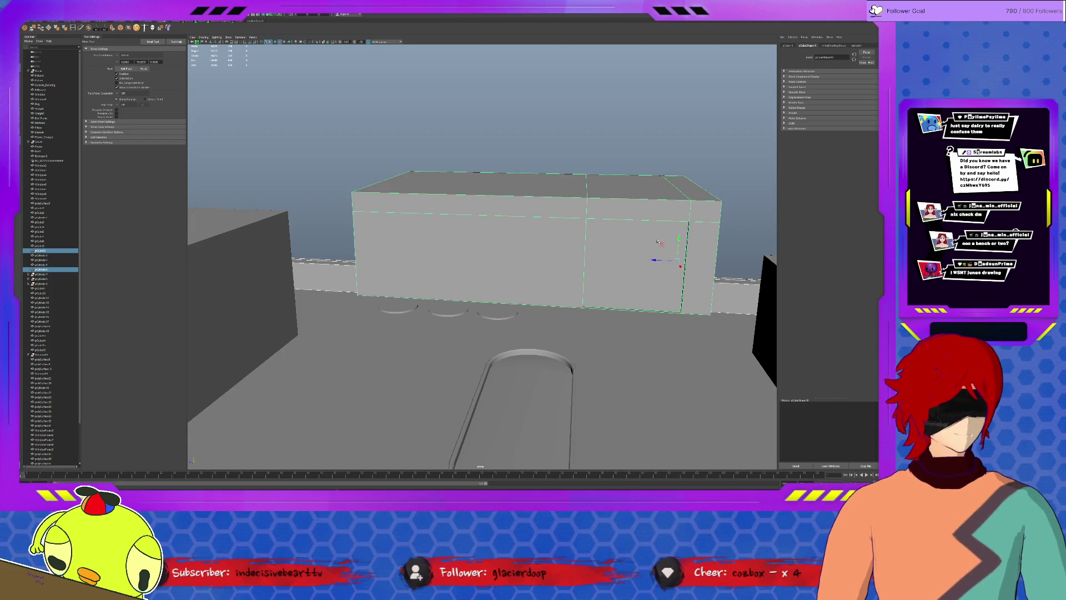
pyautogui.keyDown('alt'); pyautogui.moveTo(654, 253); pyautogui.dragTo(689, 251); pyautogui.keyUp('alt')
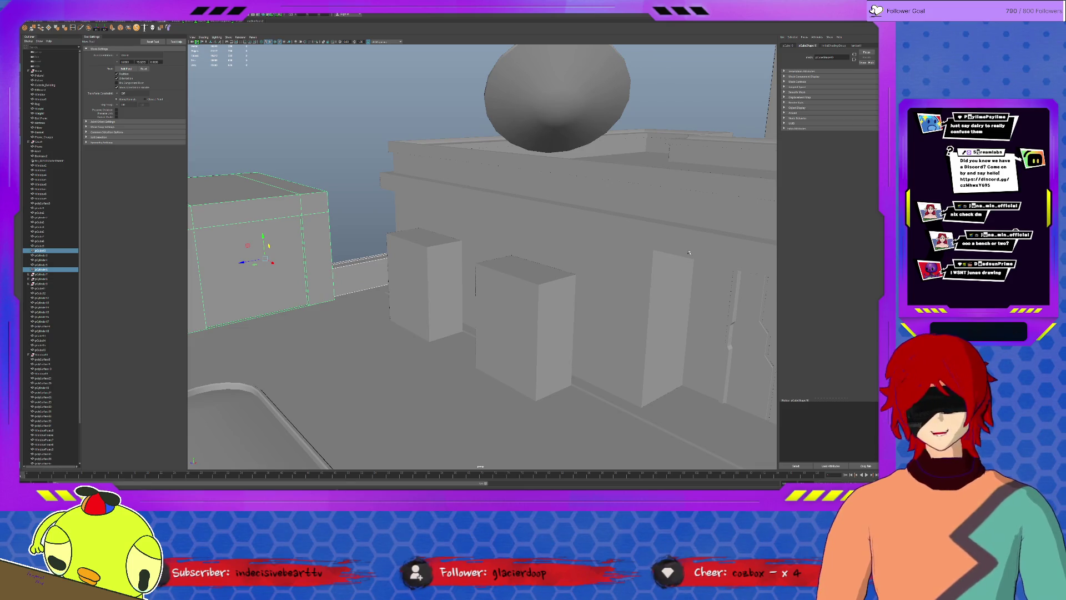
pyautogui.keyDown('alt'); pyautogui.moveTo(688, 252); pyautogui.dragTo(708, 159); pyautogui.keyUp('alt')
pyautogui.press('f')
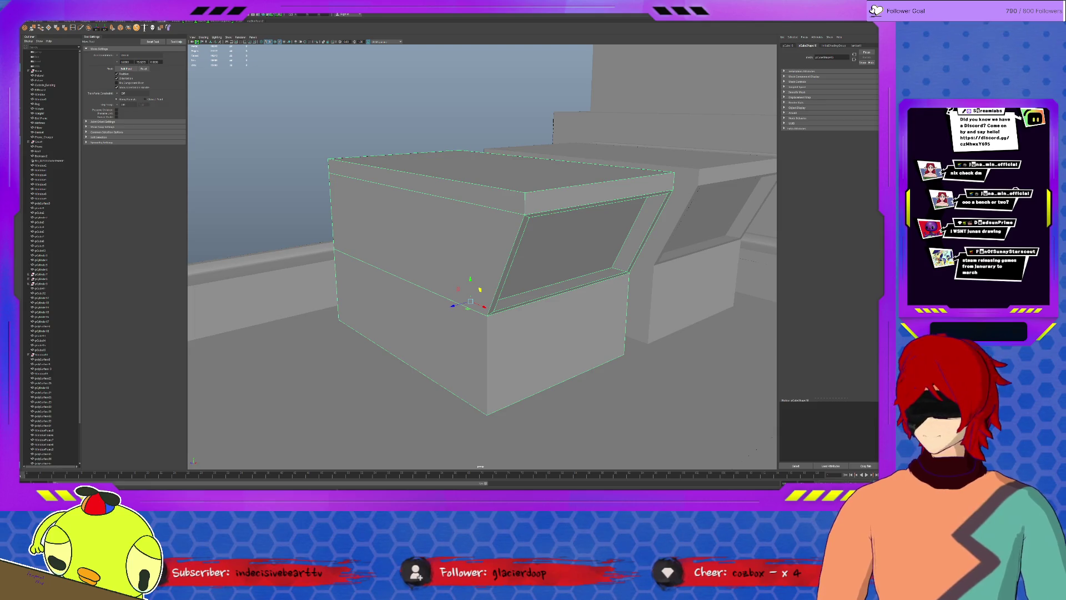
pyautogui.moveTo(555, 278)
pyautogui.keyDown('alt'); pyautogui.mouseDown()
pyautogui.moveTo(505, 220)
pyautogui.moveTo(624, 227)
pyautogui.mouseUp(); pyautogui.keyUp('alt')
pyautogui.click(399, 165)
pyautogui.press('f')
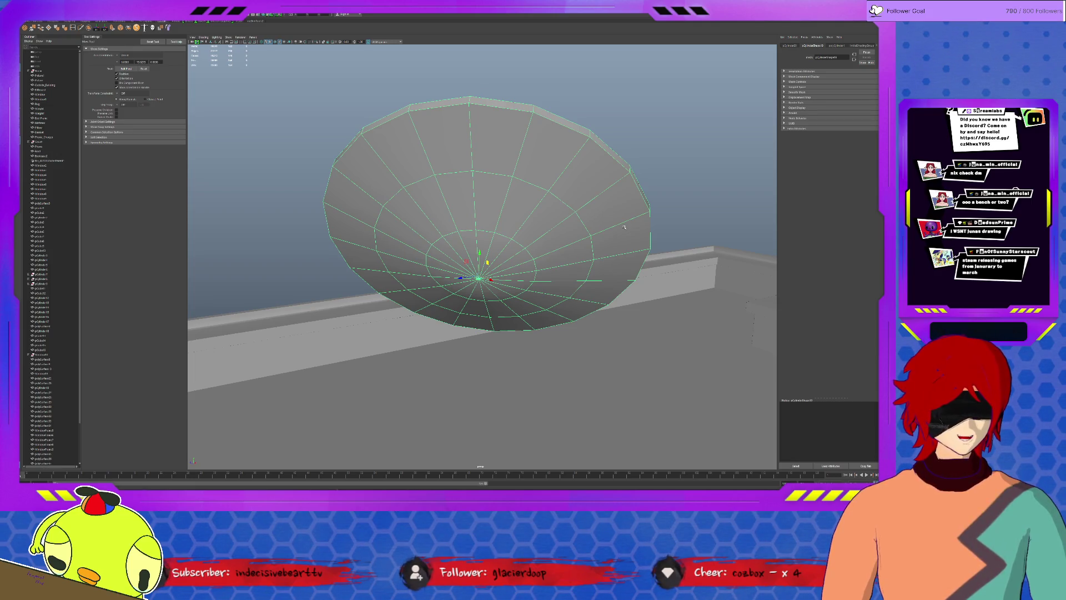
pyautogui.keyDown('alt'); pyautogui.moveTo(624, 227); pyautogui.dragTo(592, 259); pyautogui.keyUp('alt')
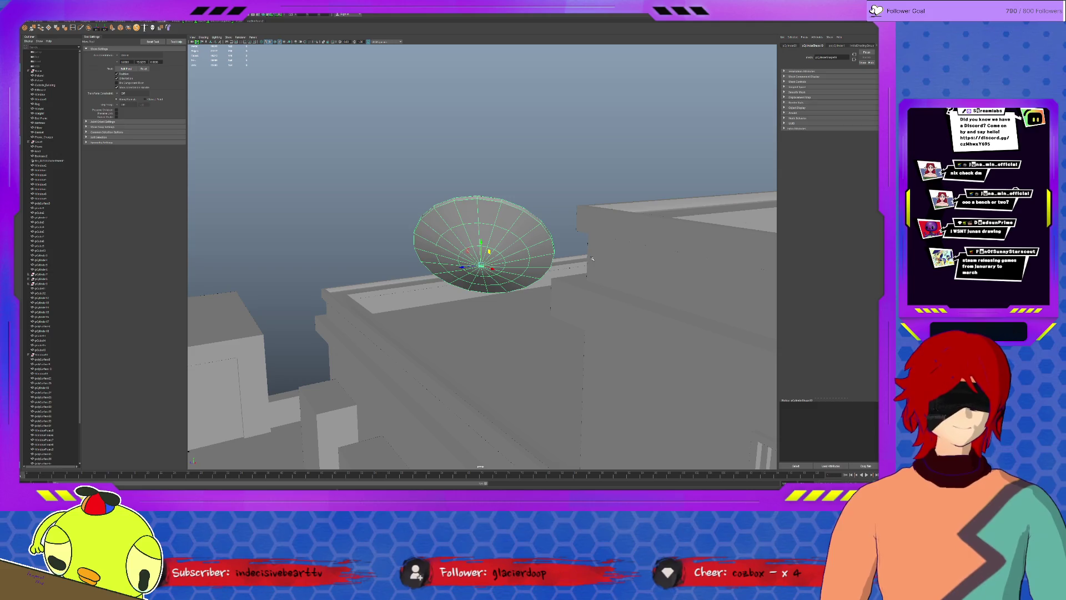
pyautogui.click(520, 230)
pyautogui.moveTo(520, 230)
pyautogui.keyDown('alt'); pyautogui.mouseDown()
pyautogui.moveTo(517, 260)
pyautogui.moveTo(531, 256)
pyautogui.mouseUp(); pyautogui.keyUp('alt')
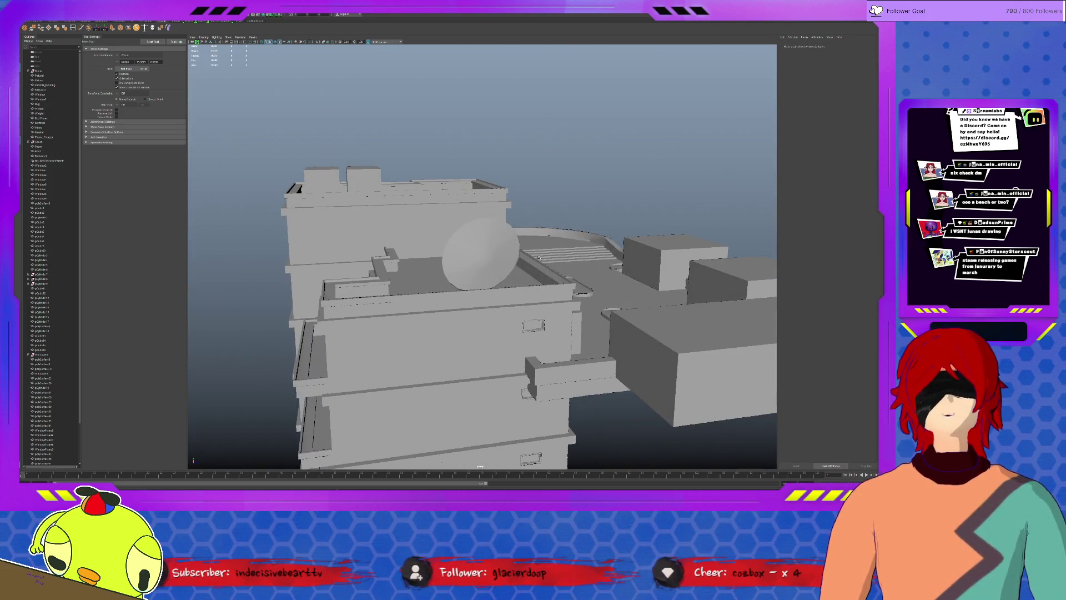
pyautogui.keyDown('alt'); pyautogui.moveTo(533, 341); pyautogui.dragTo(537, 388); pyautogui.keyUp('alt')
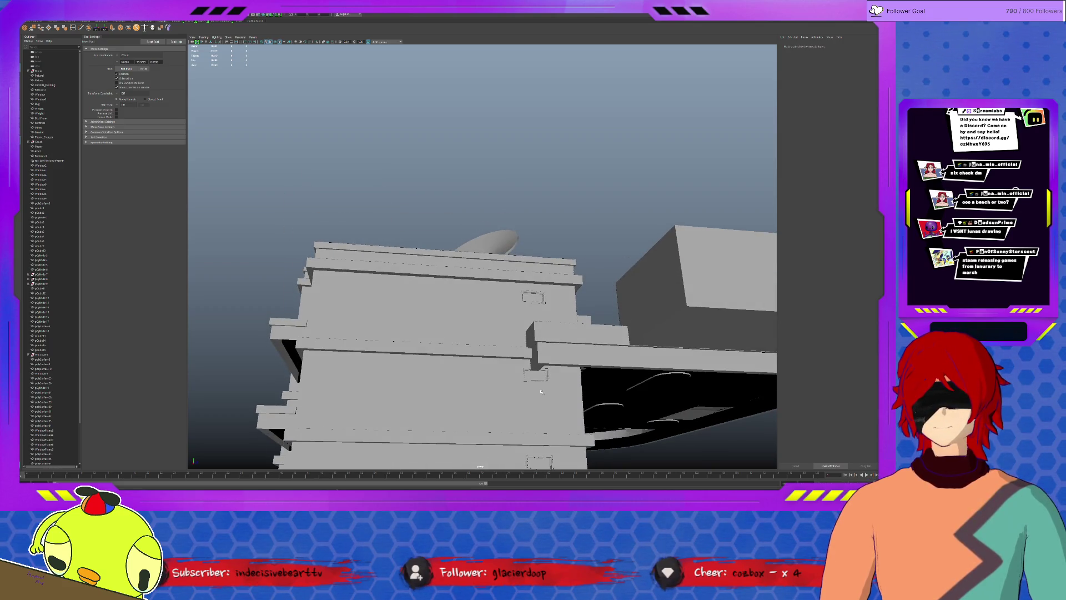
pyautogui.scroll(5, 541, 392)
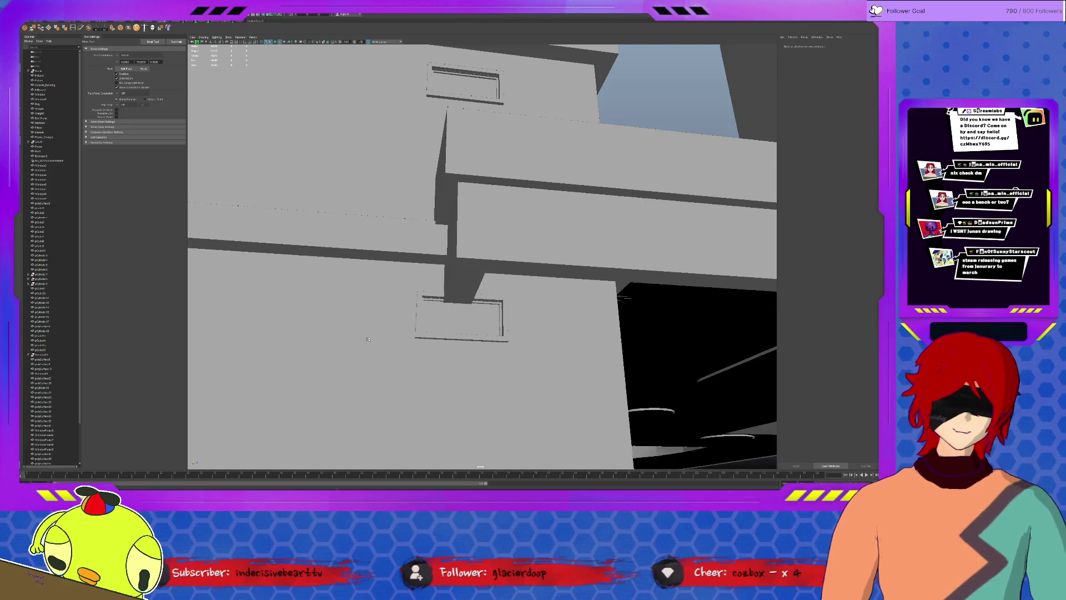
pyautogui.scroll(-5, 473, 353)
pyautogui.moveTo(473, 354)
pyautogui.keyDown('alt'); pyautogui.mouseDown()
pyautogui.moveTo(529, 358)
pyautogui.moveTo(513, 344)
pyautogui.moveTo(522, 369)
pyautogui.moveTo(548, 331)
pyautogui.mouseUp(); pyautogui.keyUp('alt')
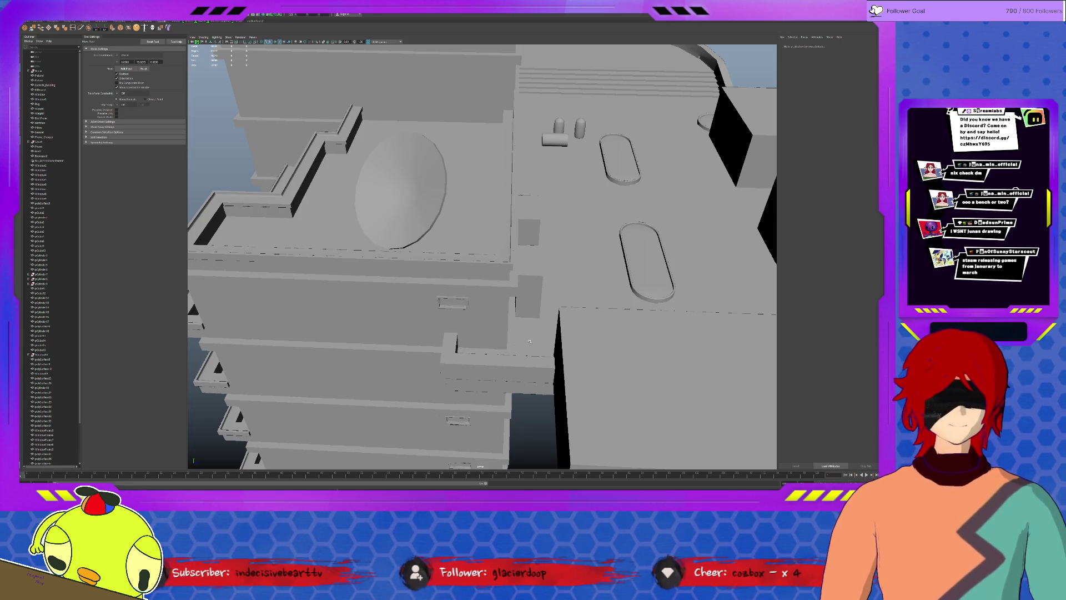
pyautogui.scroll(-10, 558, 349)
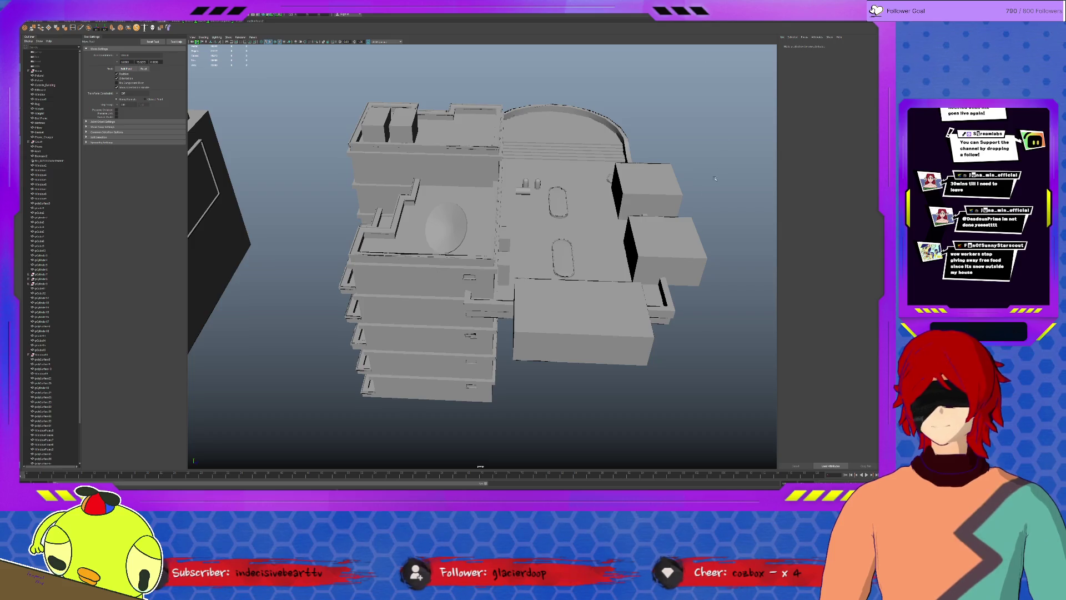
pyautogui.click(639, 239)
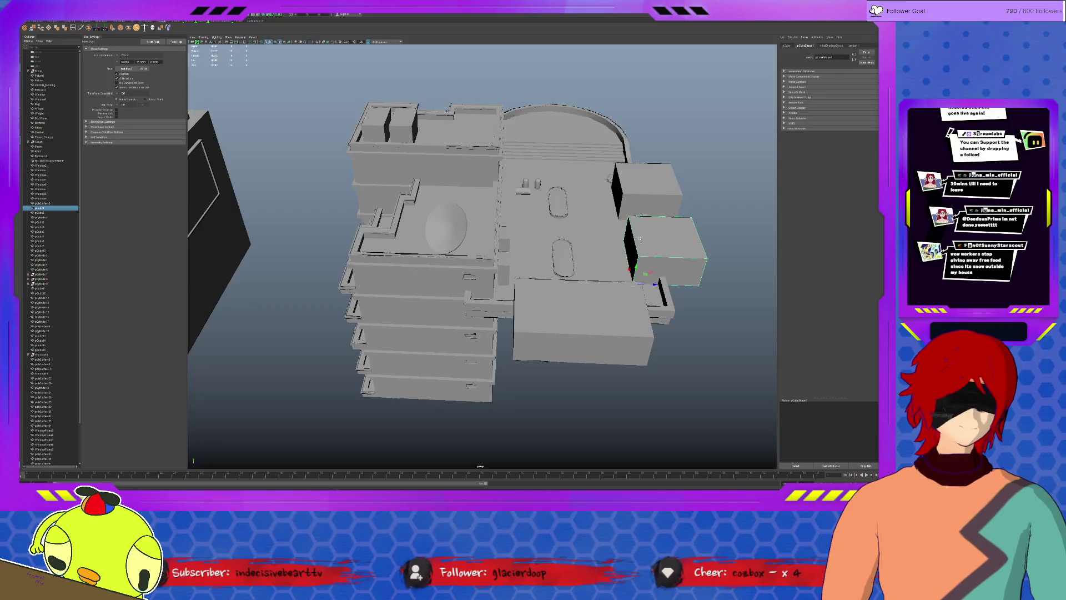
pyautogui.scroll(3, 638, 239)
pyautogui.moveTo(639, 239)
pyautogui.keyDown('alt'); pyautogui.mouseDown()
pyautogui.moveTo(564, 285)
pyautogui.moveTo(542, 279)
pyautogui.mouseUp(); pyautogui.keyUp('alt')
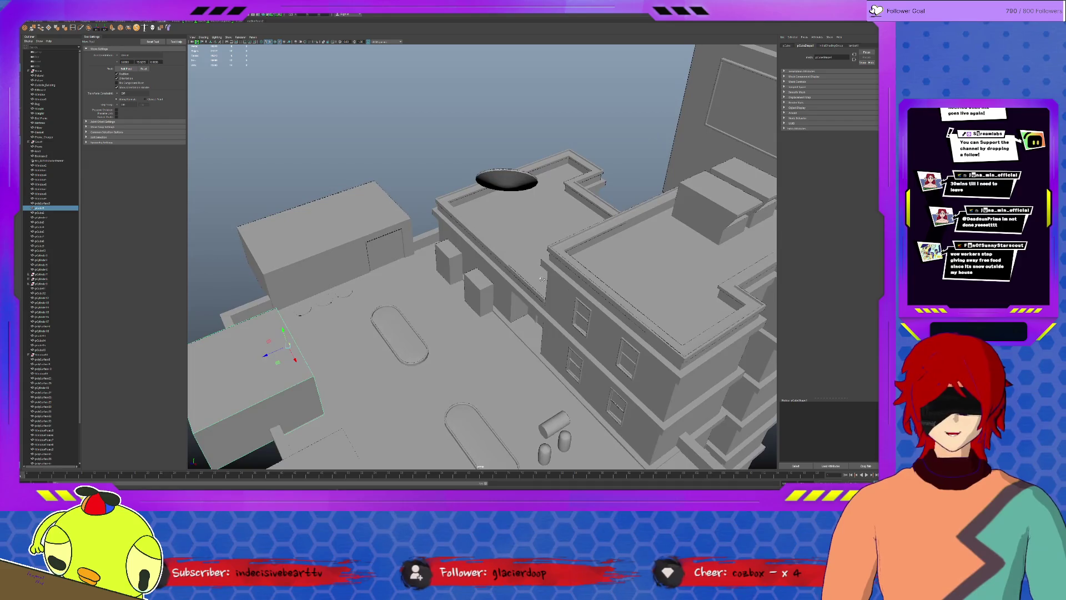
pyautogui.keyDown('alt'); pyautogui.moveTo(574, 359); pyautogui.dragTo(497, 290); pyautogui.keyUp('alt')
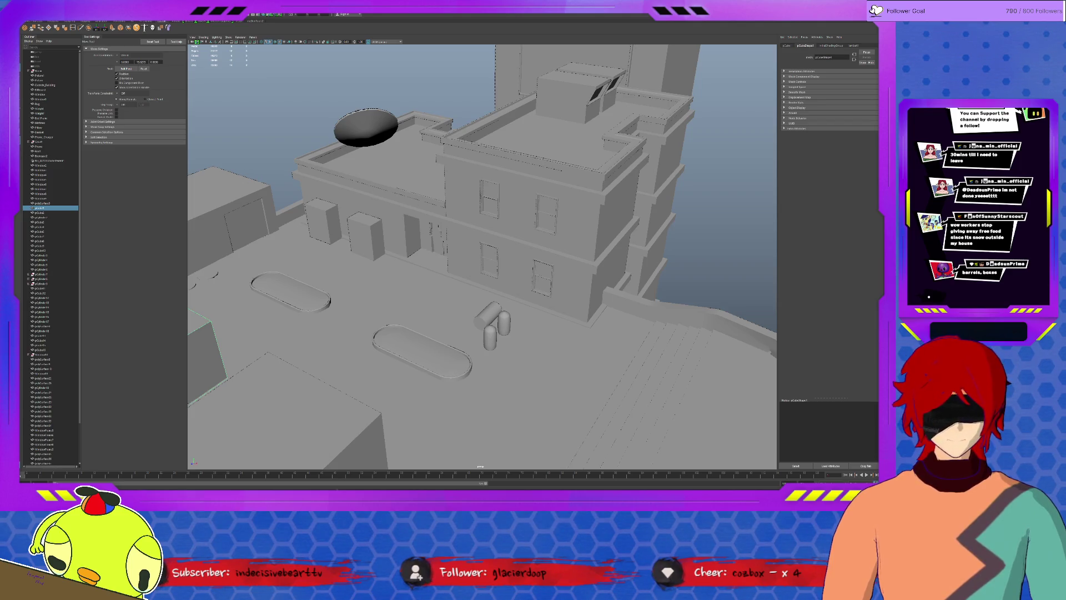
# Step: Select capsule pCylinder17, frame it, and move it to stand beside the lying barrel
pyautogui.scroll(10, 431, 328)
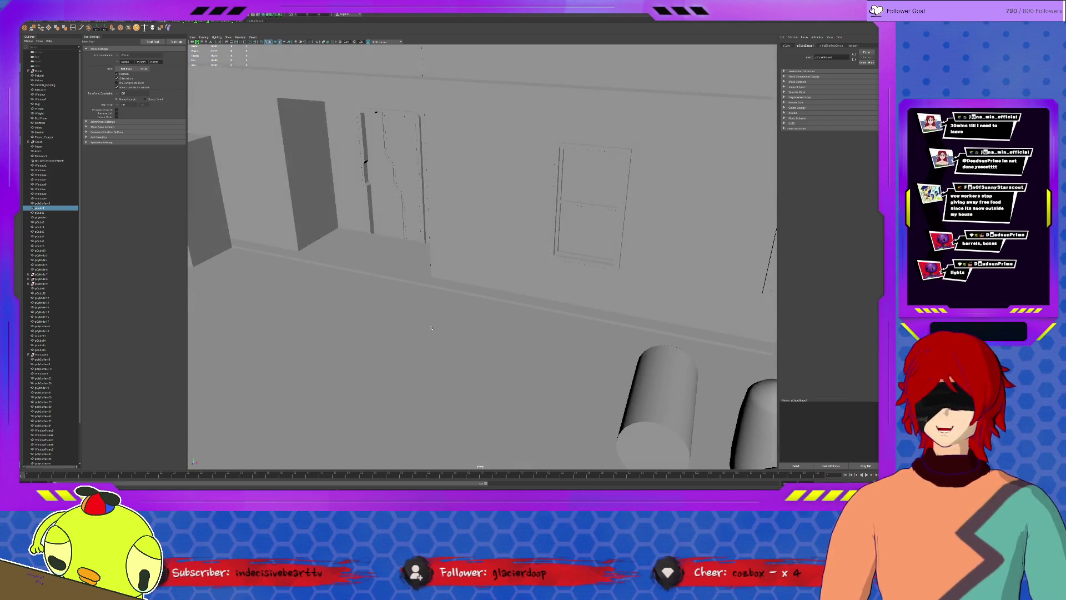
pyautogui.scroll(-10, 430, 328)
pyautogui.click(663, 237)
pyautogui.moveTo(663, 237)
pyautogui.keyDown('alt'); pyautogui.mouseDown()
pyautogui.moveTo(591, 266)
pyautogui.moveTo(541, 261)
pyautogui.moveTo(503, 275)
pyautogui.moveTo(576, 219)
pyautogui.moveTo(602, 154)
pyautogui.moveTo(538, 114)
pyautogui.moveTo(489, 251)
pyautogui.moveTo(520, 288)
pyautogui.mouseUp(); pyautogui.keyUp('alt')
pyautogui.click(529, 282)
pyautogui.scroll(2, 520, 289)
pyautogui.moveTo(556, 256)
pyautogui.keyDown('alt'); pyautogui.mouseDown()
pyautogui.moveTo(659, 368)
pyautogui.moveTo(312, 154)
pyautogui.mouseUp(); pyautogui.keyUp('alt')
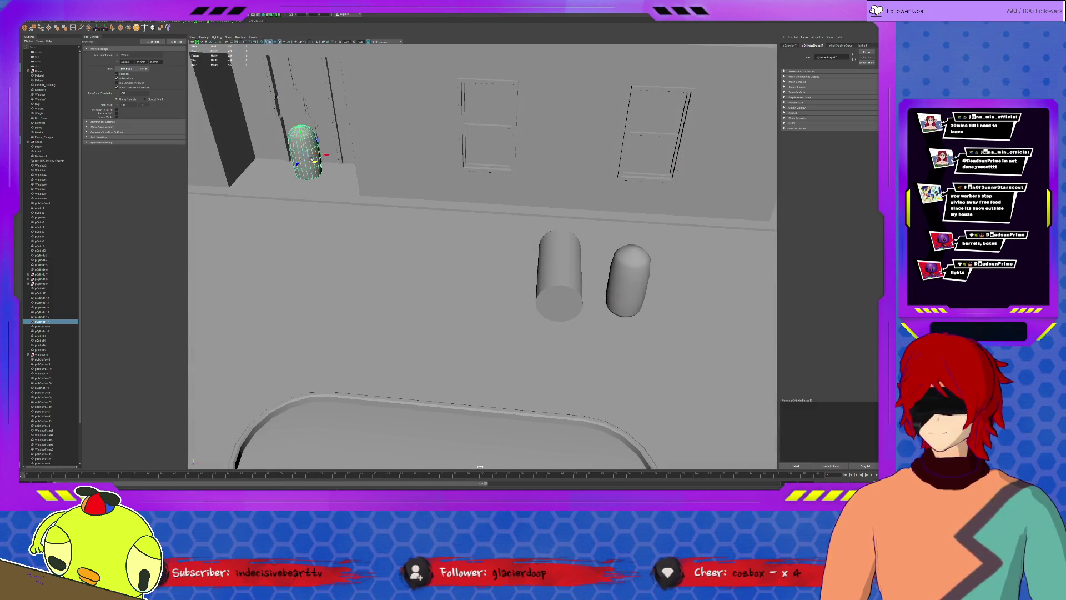
pyautogui.press('f')
pyautogui.keyDown('alt'); pyautogui.moveTo(437, 226); pyautogui.dragTo(451, 226); pyautogui.keyUp('alt')
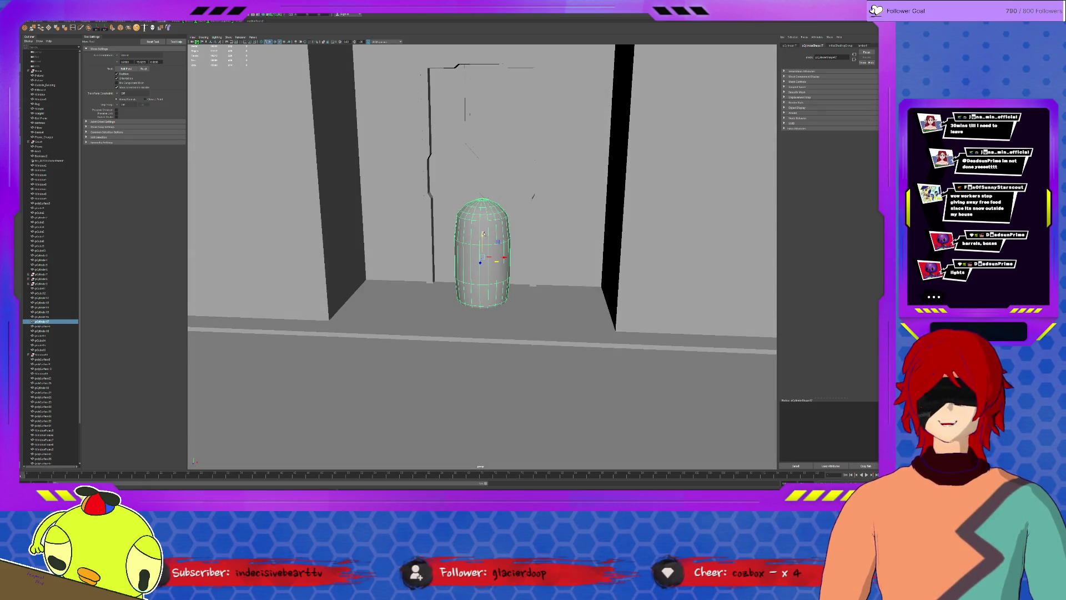
pyautogui.moveTo(483, 233)
pyautogui.mouseDown()
pyautogui.moveTo(483, 132)
pyautogui.moveTo(487, 291)
pyautogui.moveTo(488, 275)
pyautogui.mouseUp()
pyautogui.scroll(-5, 488, 232)
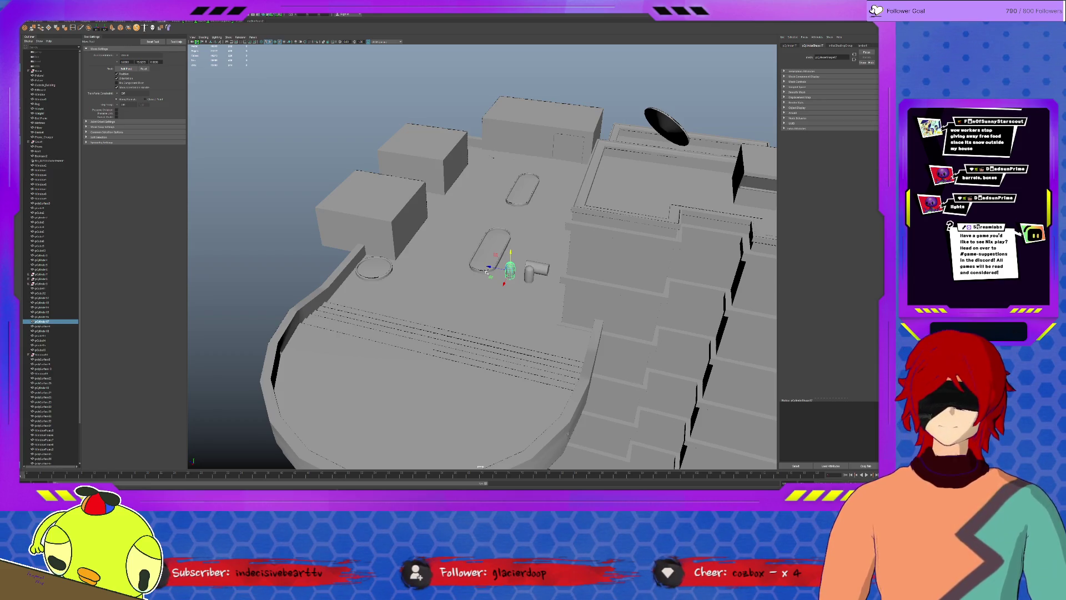
pyautogui.scroll(-5, 487, 272)
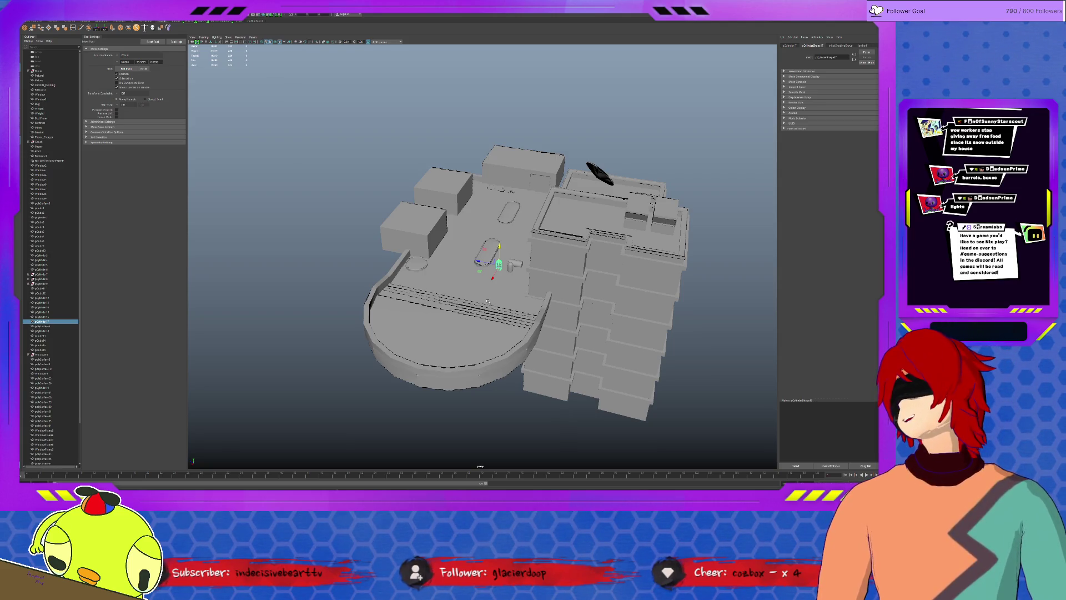
pyautogui.scroll(5, 488, 302)
pyautogui.moveTo(487, 302)
pyautogui.keyDown('alt'); pyautogui.mouseDown()
pyautogui.moveTo(528, 280)
pyautogui.moveTo(478, 306)
pyautogui.moveTo(682, 270)
pyautogui.moveTo(492, 316)
pyautogui.mouseUp(); pyautogui.keyUp('alt')
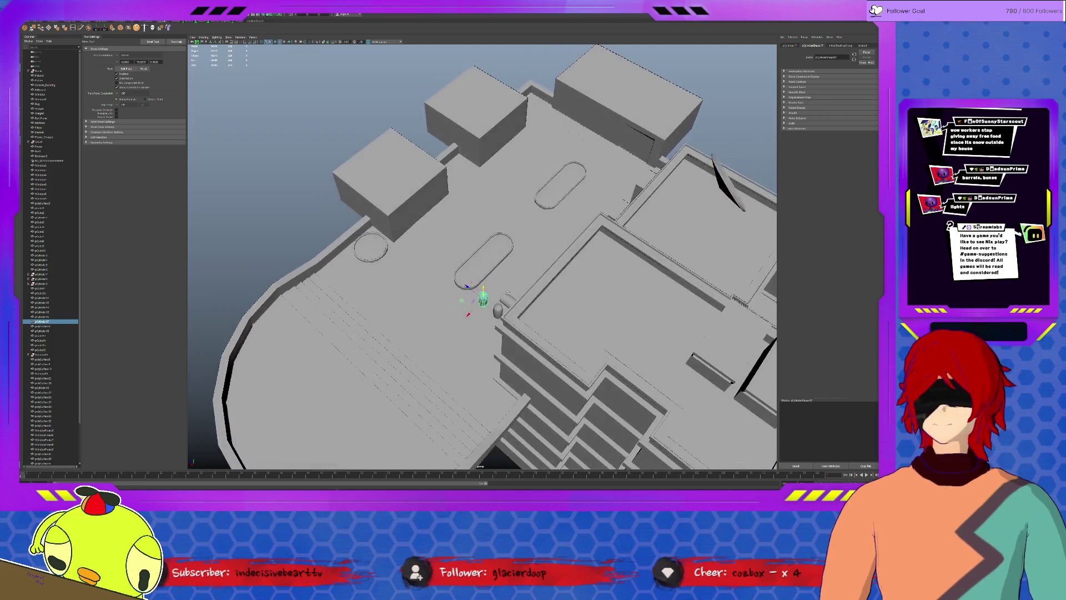
pyautogui.scroll(5, 457, 317)
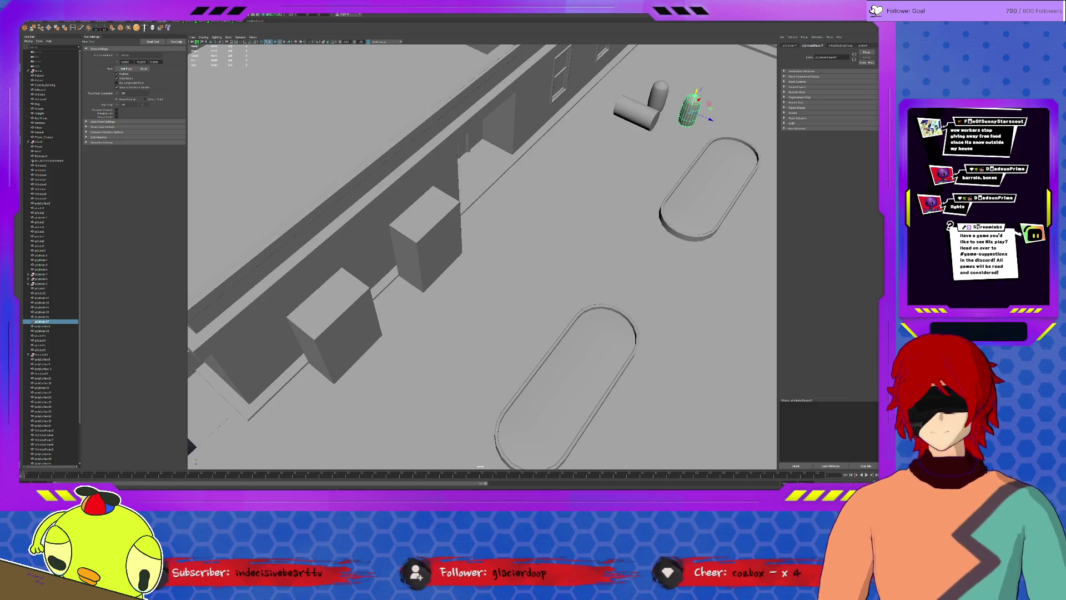
pyautogui.click(321, 362)
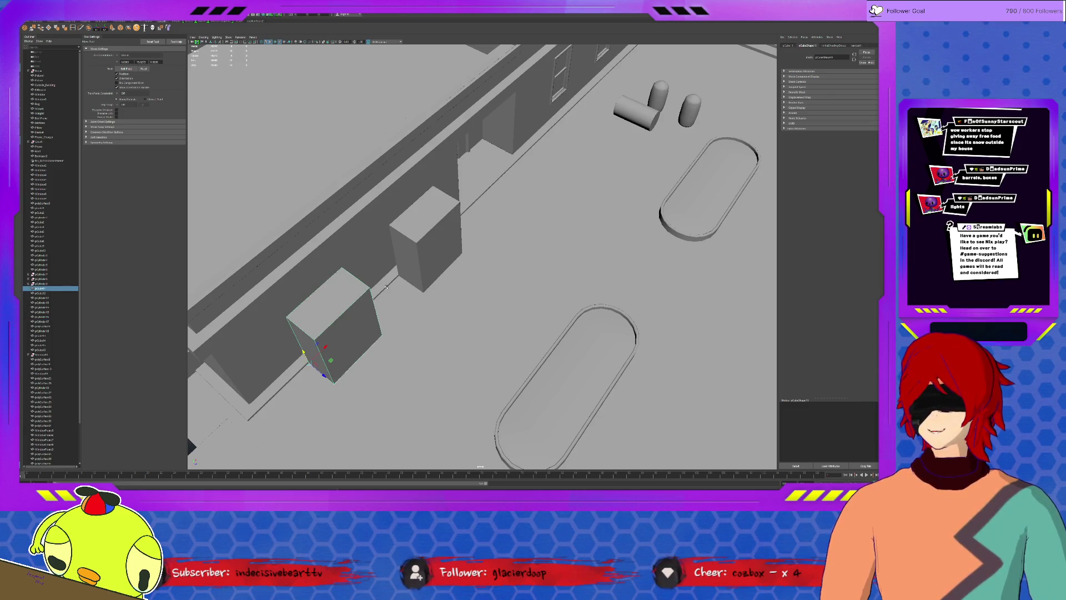
pyautogui.click(397, 296)
pyautogui.scroll(-10, 493, 314)
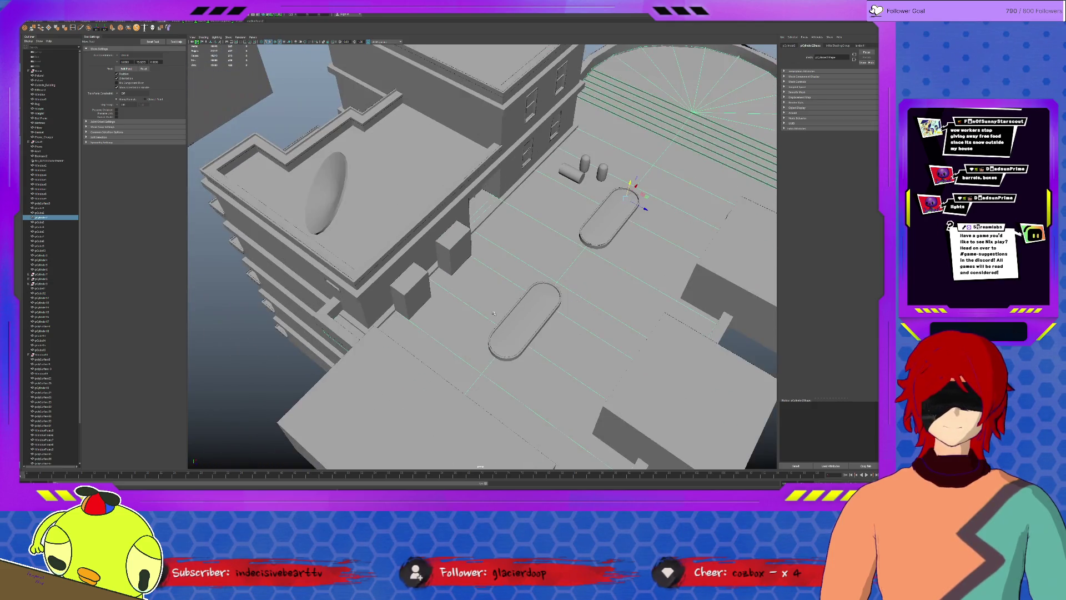
pyautogui.scroll(3, 592, 312)
pyautogui.keyDown('alt'); pyautogui.moveTo(593, 312); pyautogui.dragTo(532, 320); pyautogui.keyUp('alt')
pyautogui.scroll(5, 561, 317)
pyautogui.keyDown('alt'); pyautogui.moveTo(572, 361); pyautogui.dragTo(444, 316, button='middle'); pyautogui.keyUp('alt')
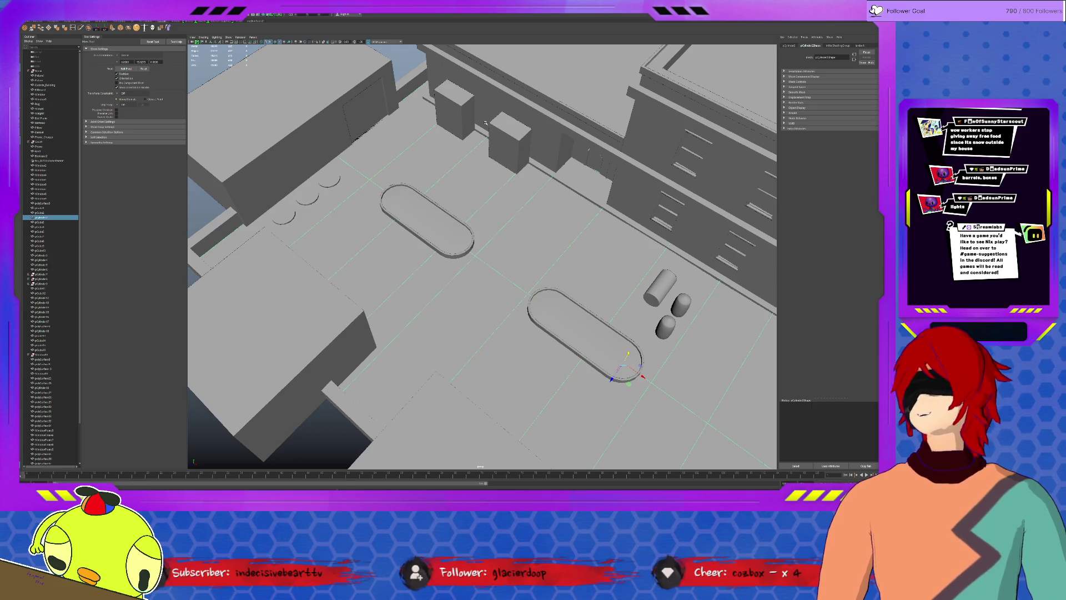
pyautogui.click(498, 154)
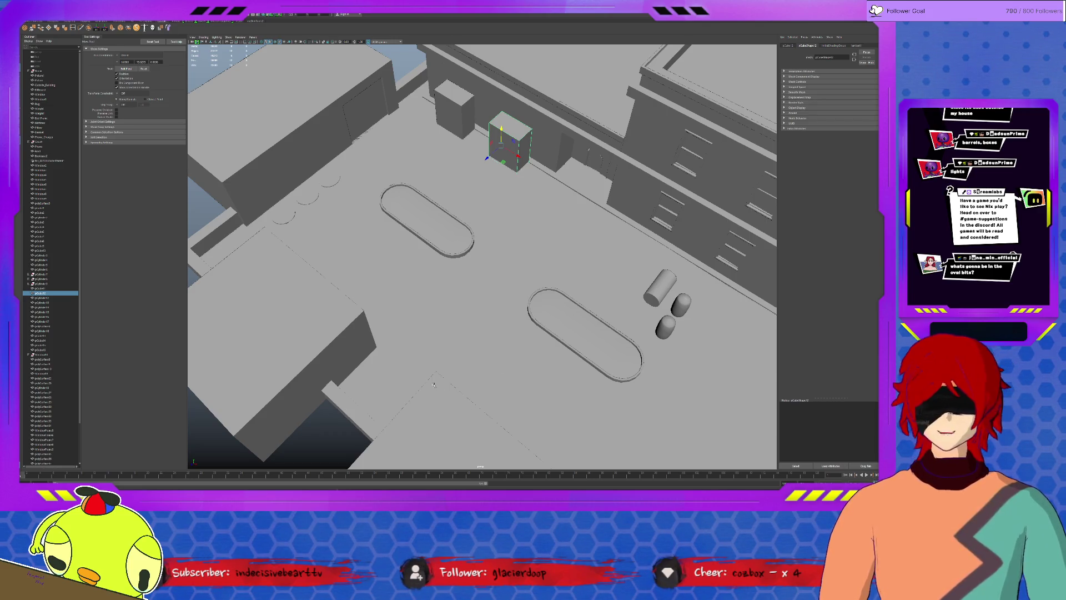
pyautogui.click(429, 224)
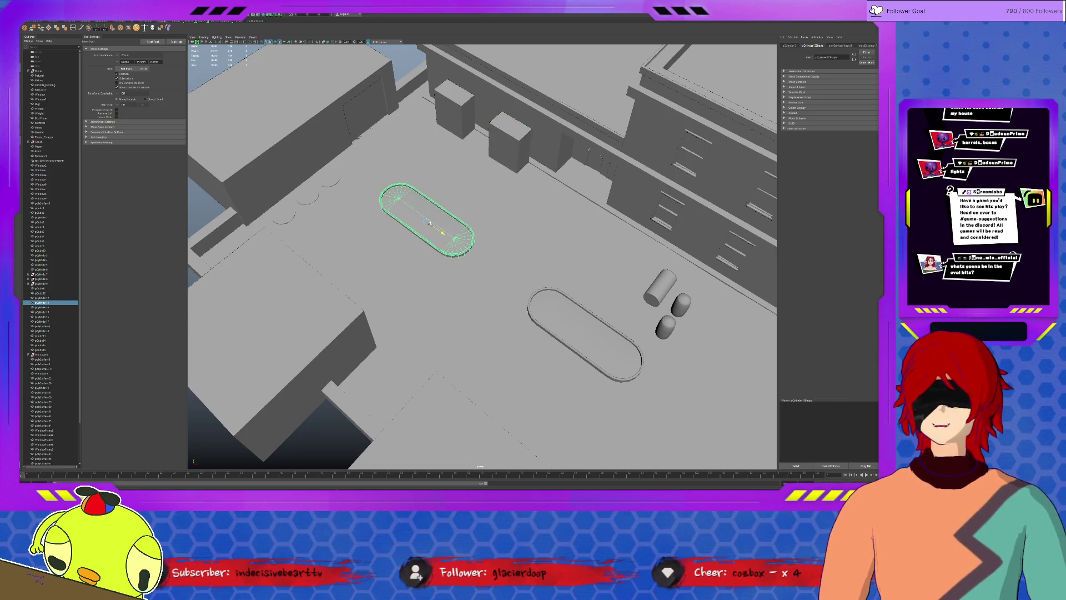
pyautogui.keyDown('alt'); pyautogui.moveTo(442, 240); pyautogui.dragTo(437, 226); pyautogui.keyUp('alt')
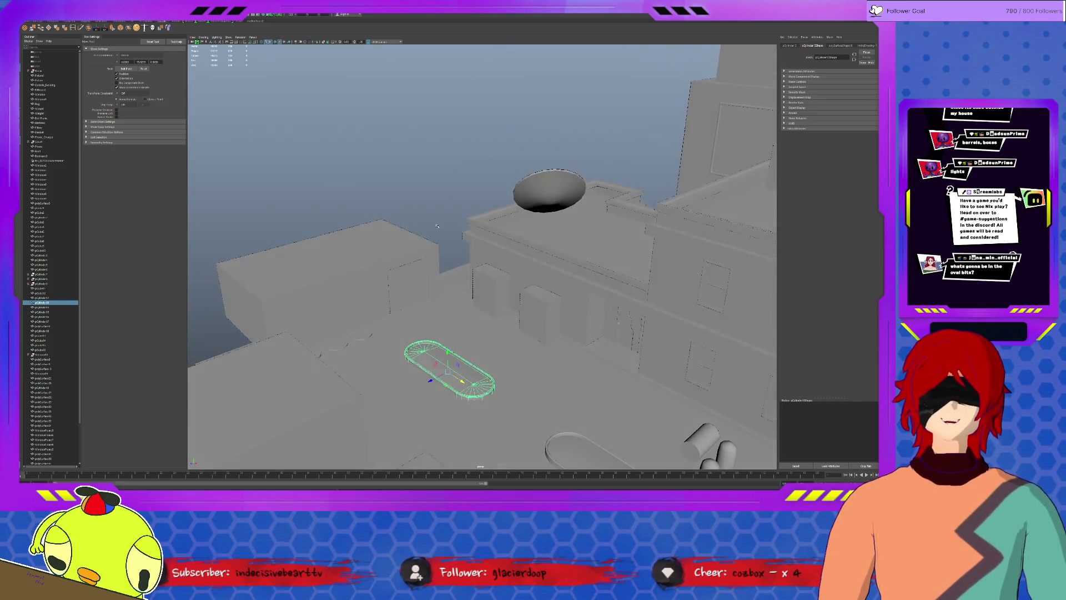
pyautogui.keyDown('alt'); pyautogui.moveTo(475, 360); pyautogui.dragTo(462, 298); pyautogui.keyUp('alt')
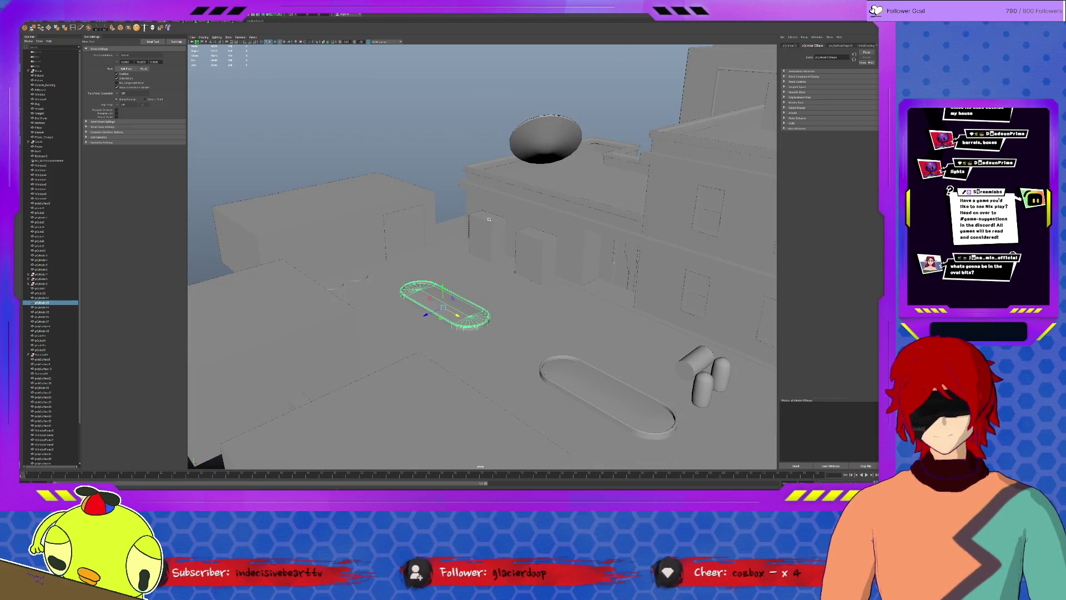
pyautogui.scroll(3, 456, 355)
pyautogui.moveTo(511, 388)
pyautogui.keyDown('alt'); pyautogui.mouseDown()
pyautogui.moveTo(382, 344)
pyautogui.moveTo(472, 311)
pyautogui.moveTo(472, 250)
pyautogui.mouseUp(); pyautogui.keyUp('alt')
pyautogui.press('f')
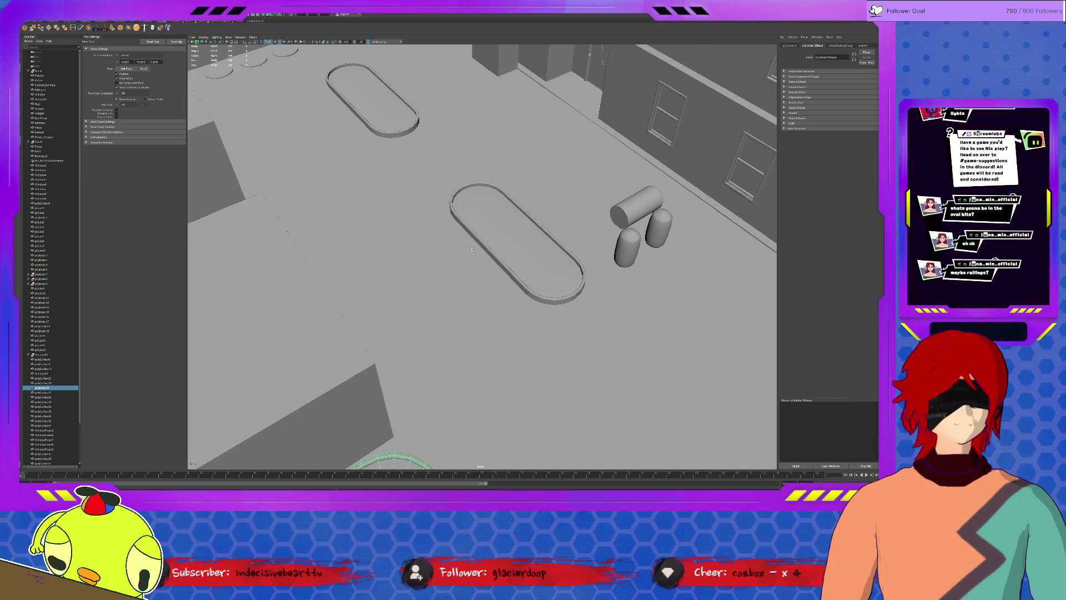
pyautogui.keyDown('alt'); pyautogui.moveTo(472, 250); pyautogui.dragTo(466, 271); pyautogui.keyUp('alt')
pyautogui.press('f')
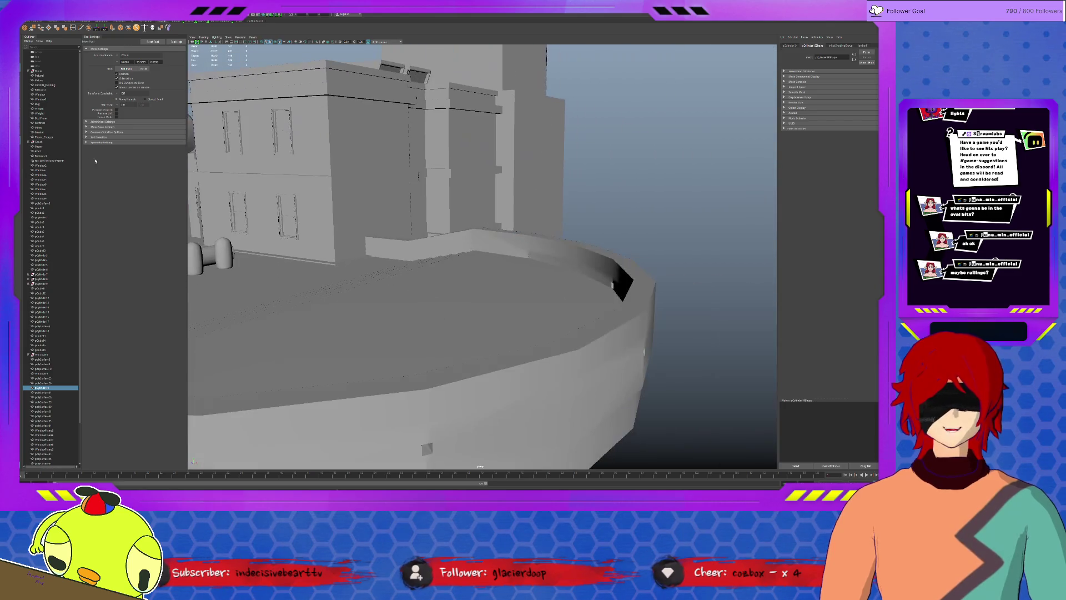
pyautogui.moveTo(499, 258)
pyautogui.keyDown('alt'); pyautogui.mouseDown()
pyautogui.moveTo(449, 259)
pyautogui.moveTo(595, 215)
pyautogui.moveTo(251, 376)
pyautogui.mouseUp(); pyautogui.keyUp('alt')
pyautogui.click(477, 261)
pyautogui.moveTo(525, 303)
pyautogui.keyDown('alt'); pyautogui.mouseDown()
pyautogui.moveTo(635, 212)
pyautogui.moveTo(591, 226)
pyautogui.moveTo(422, 353)
pyautogui.moveTo(633, 409)
pyautogui.moveTo(663, 403)
pyautogui.moveTo(319, 282)
pyautogui.moveTo(361, 311)
pyautogui.moveTo(422, 292)
pyautogui.moveTo(545, 360)
pyautogui.moveTo(524, 157)
pyautogui.mouseUp(); pyautogui.keyUp('alt')
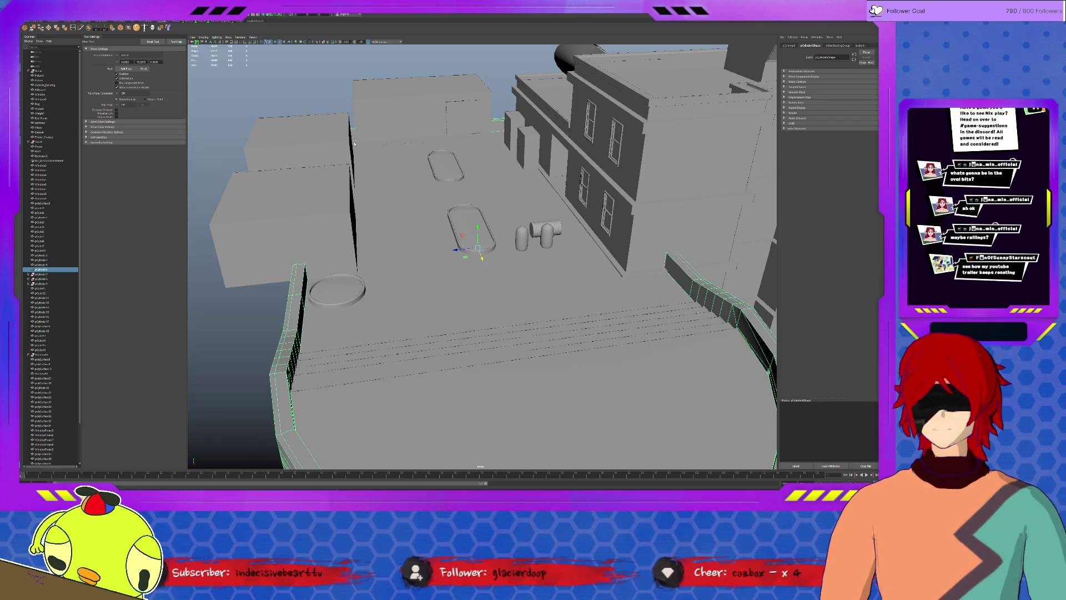
pyautogui.scroll(5, 353, 132)
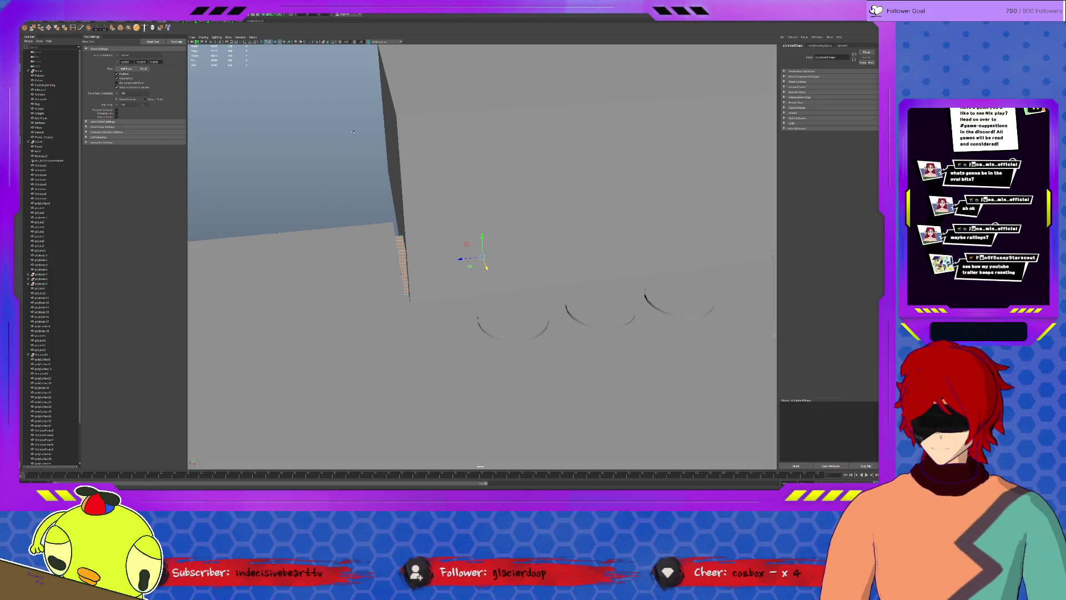
pyautogui.click(352, 132)
pyautogui.keyDown('alt'); pyautogui.moveTo(352, 132); pyautogui.dragTo(490, 282); pyautogui.keyUp('alt')
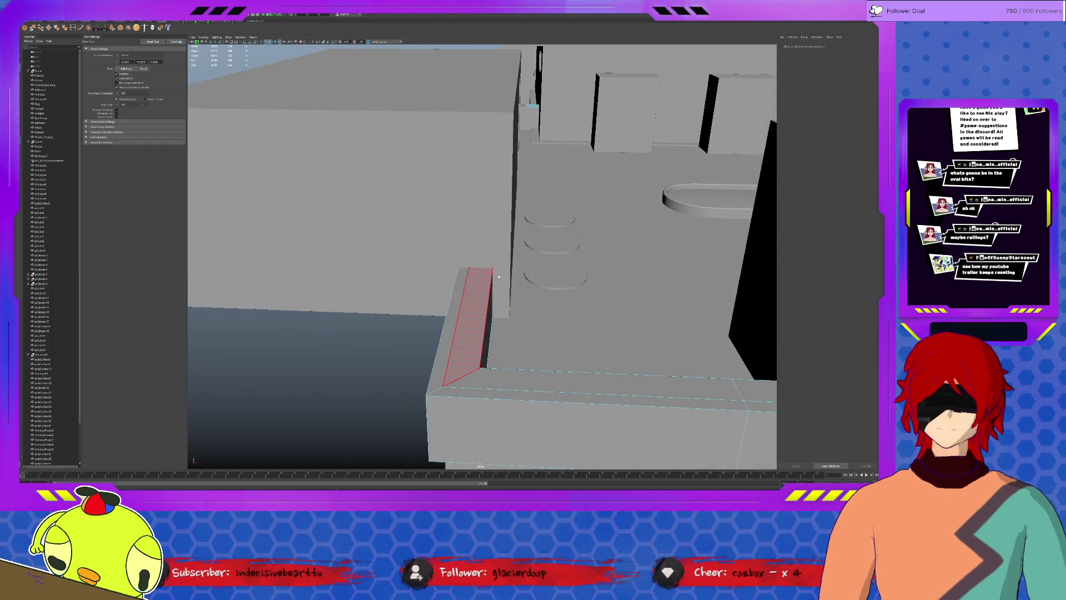
pyautogui.scroll(-3, 388, 314)
pyautogui.moveTo(414, 290)
pyautogui.keyDown('alt'); pyautogui.mouseDown()
pyautogui.moveTo(514, 291)
pyautogui.moveTo(471, 289)
pyautogui.mouseUp(); pyautogui.keyUp('alt')
pyautogui.click(469, 294)
pyautogui.press('f')
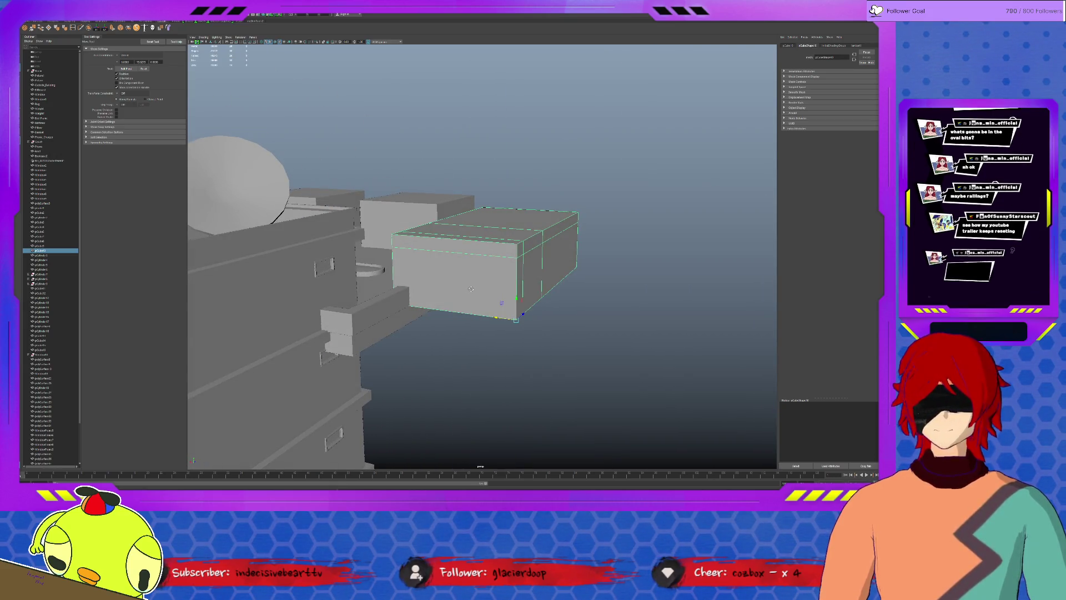
pyautogui.moveTo(471, 290)
pyautogui.keyDown('alt'); pyautogui.mouseDown()
pyautogui.moveTo(594, 241)
pyautogui.moveTo(393, 335)
pyautogui.mouseUp(); pyautogui.keyUp('alt')
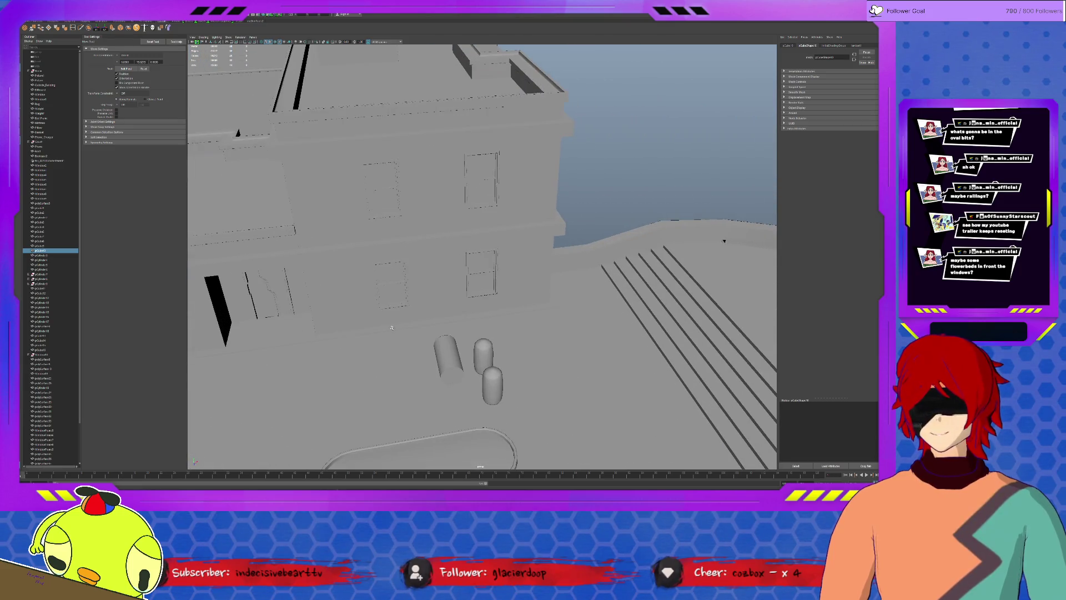
pyautogui.moveTo(494, 306)
pyautogui.keyDown('alt'); pyautogui.mouseDown()
pyautogui.moveTo(586, 325)
pyautogui.moveTo(109, 228)
pyautogui.mouseUp(); pyautogui.keyUp('alt')
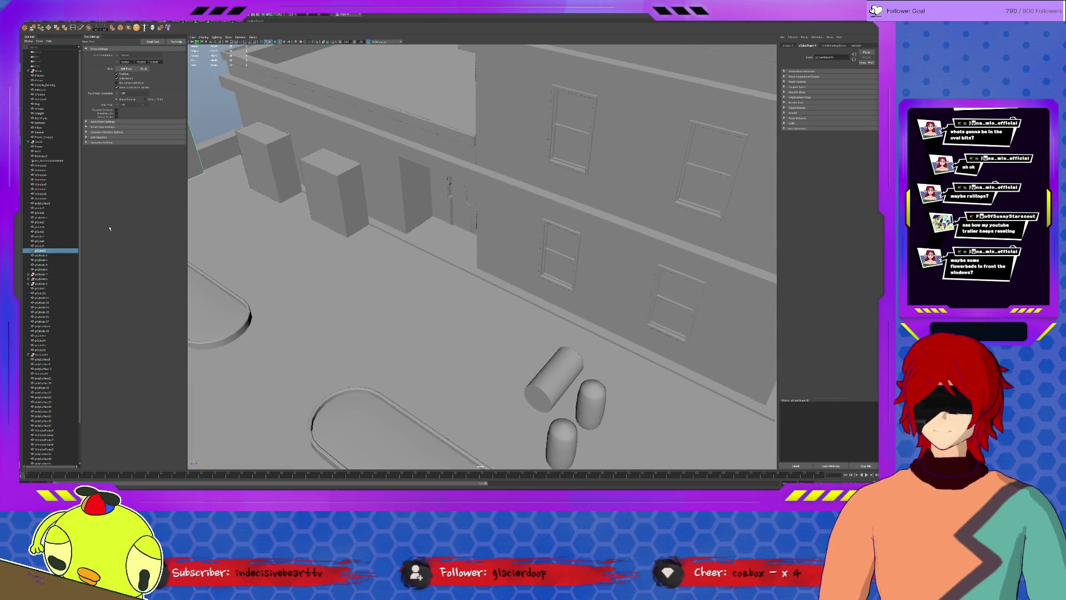
pyautogui.moveTo(519, 326)
pyautogui.keyDown('alt'); pyautogui.mouseDown()
pyautogui.moveTo(488, 321)
pyautogui.moveTo(501, 326)
pyautogui.mouseUp(); pyautogui.keyUp('alt')
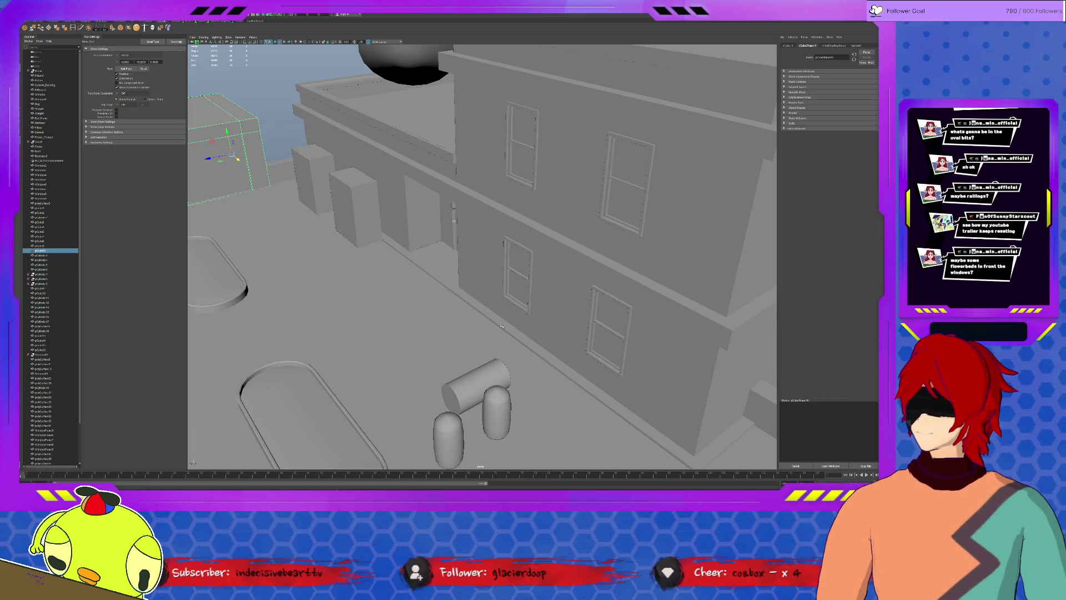
pyautogui.scroll(-10, 502, 326)
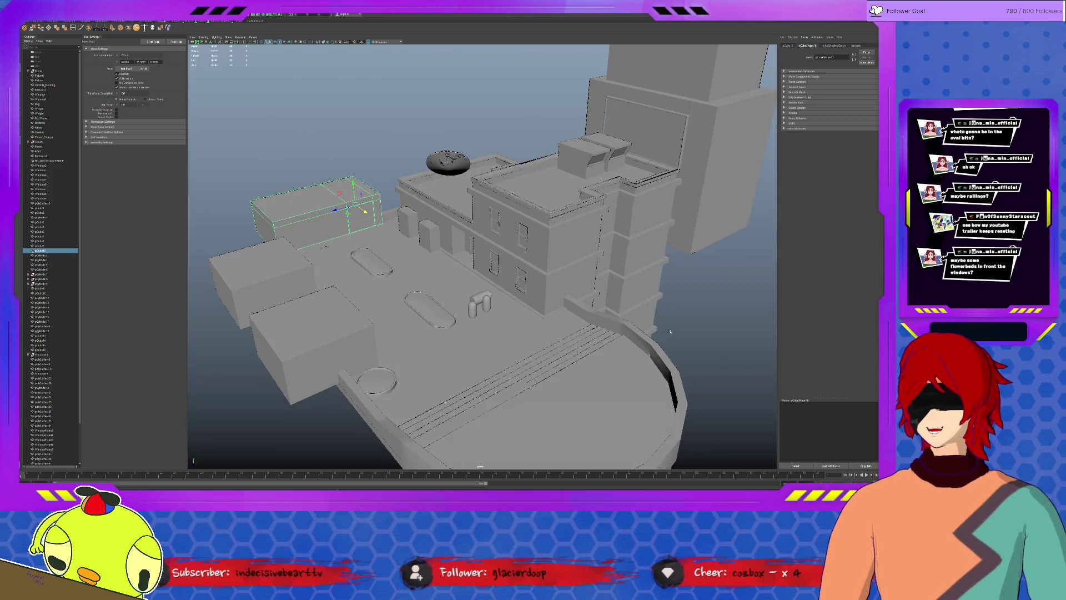
pyautogui.moveTo(666, 329)
pyautogui.keyDown('alt'); pyautogui.mouseDown()
pyautogui.moveTo(573, 267)
pyautogui.moveTo(561, 271)
pyautogui.mouseUp(); pyautogui.keyUp('alt')
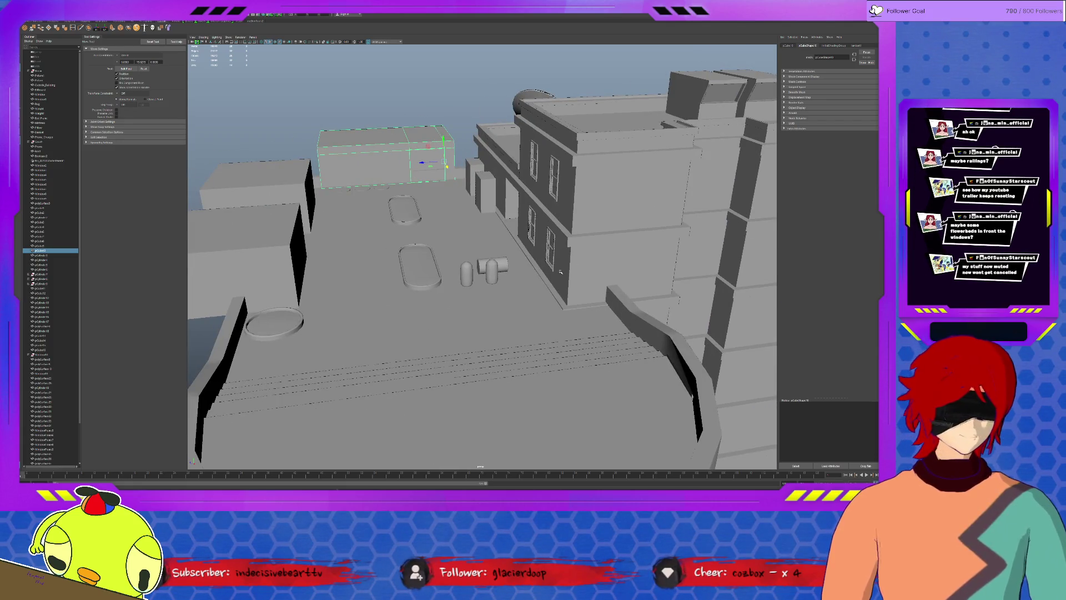
pyautogui.scroll(5, 560, 272)
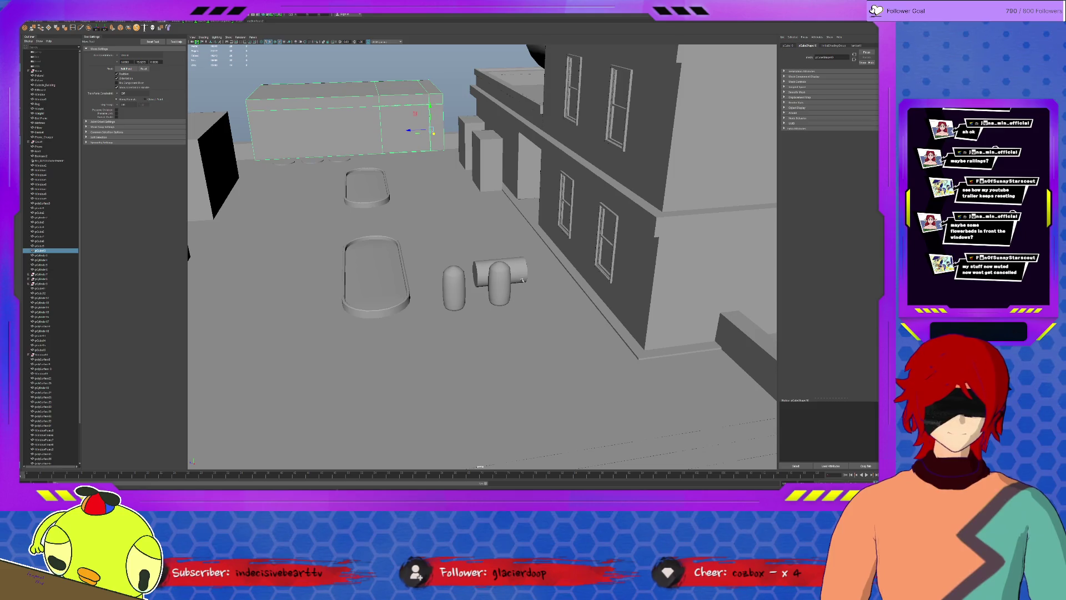
pyautogui.click(385, 267)
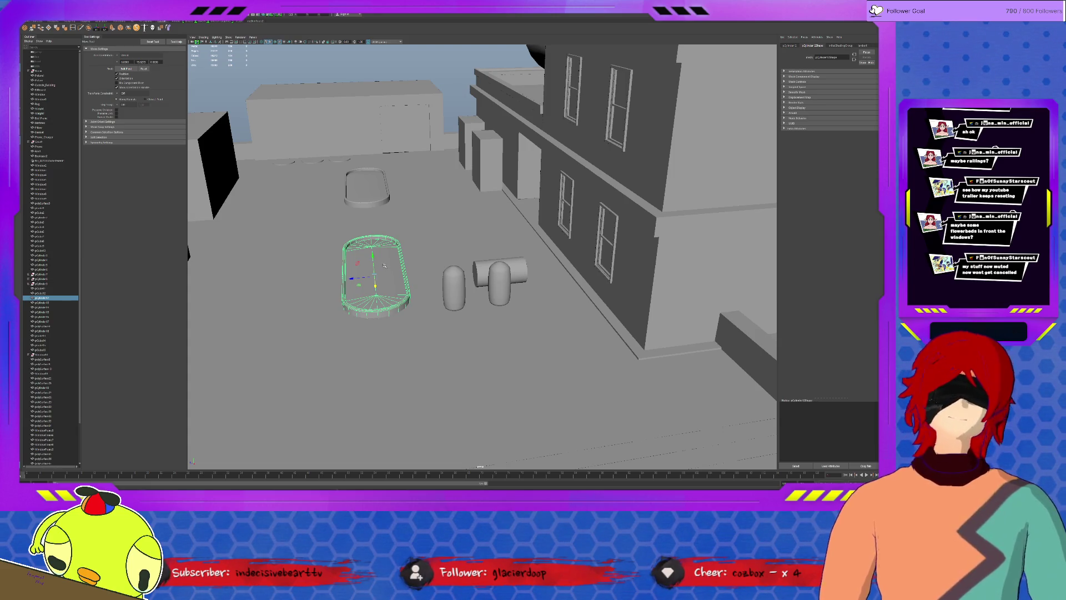
pyautogui.scroll(2, 385, 265)
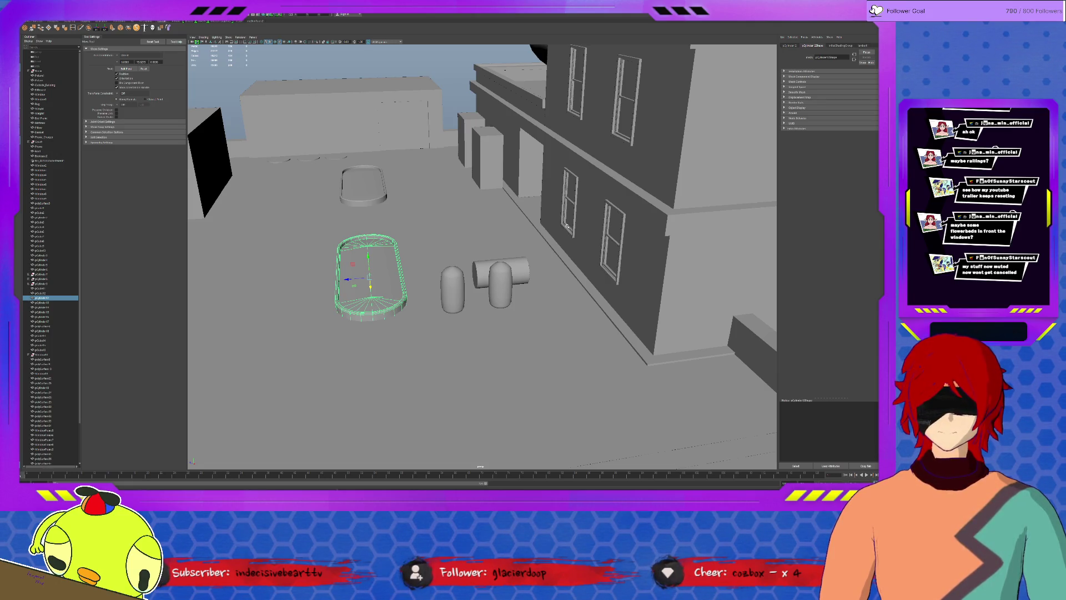
pyautogui.press('[')
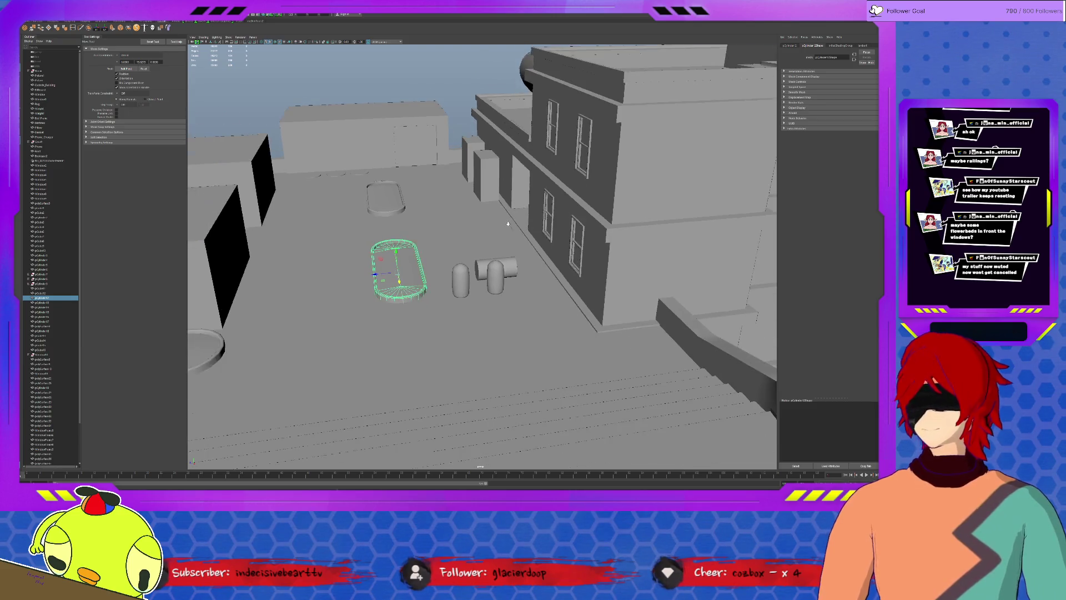
pyautogui.click(599, 431)
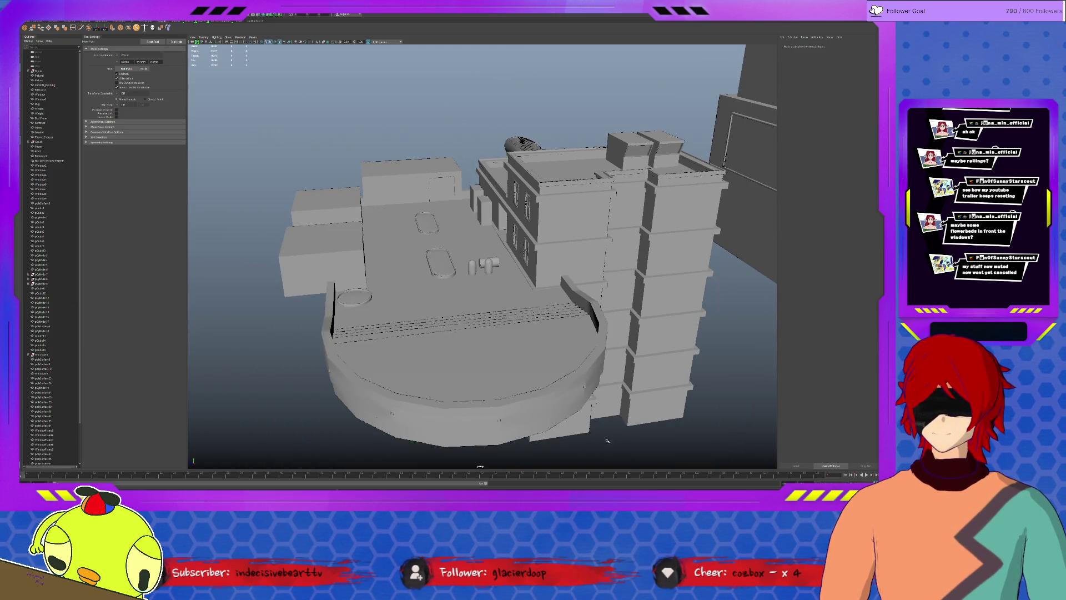
pyautogui.press(']')
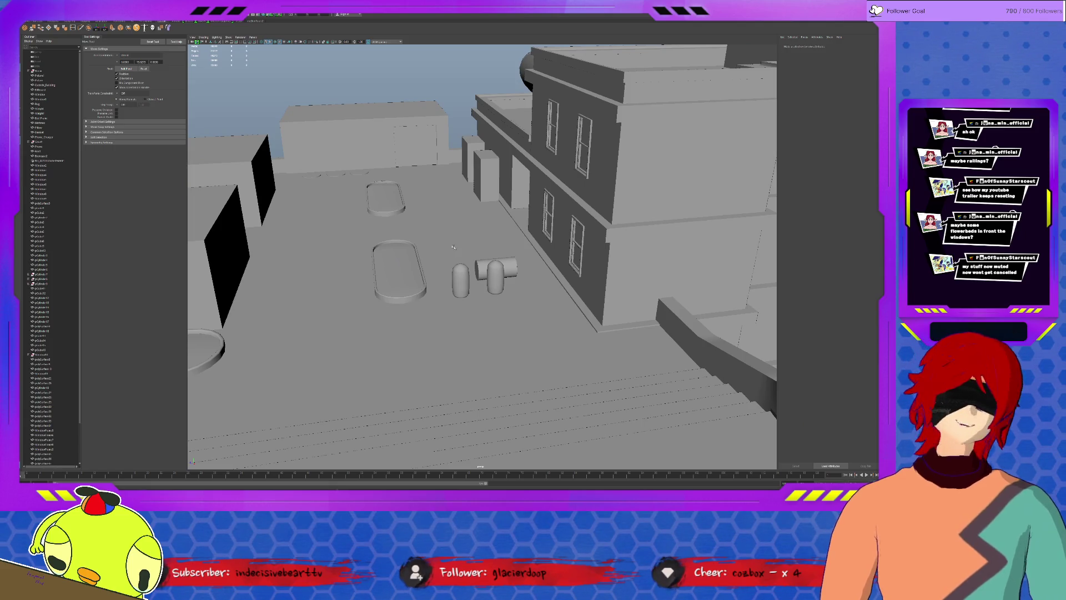
pyautogui.click(485, 186)
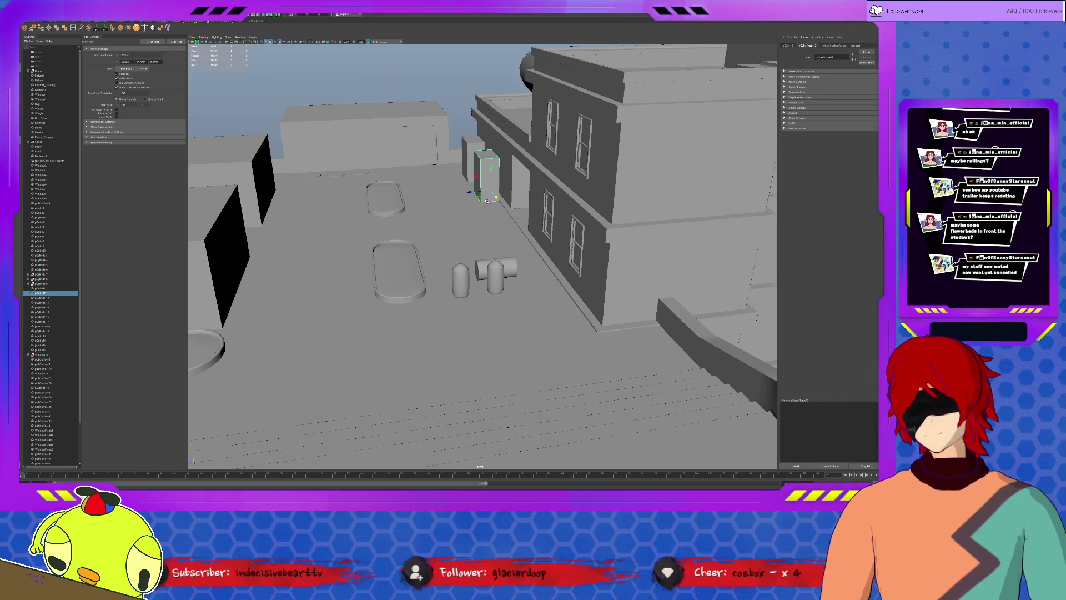
pyautogui.press('f')
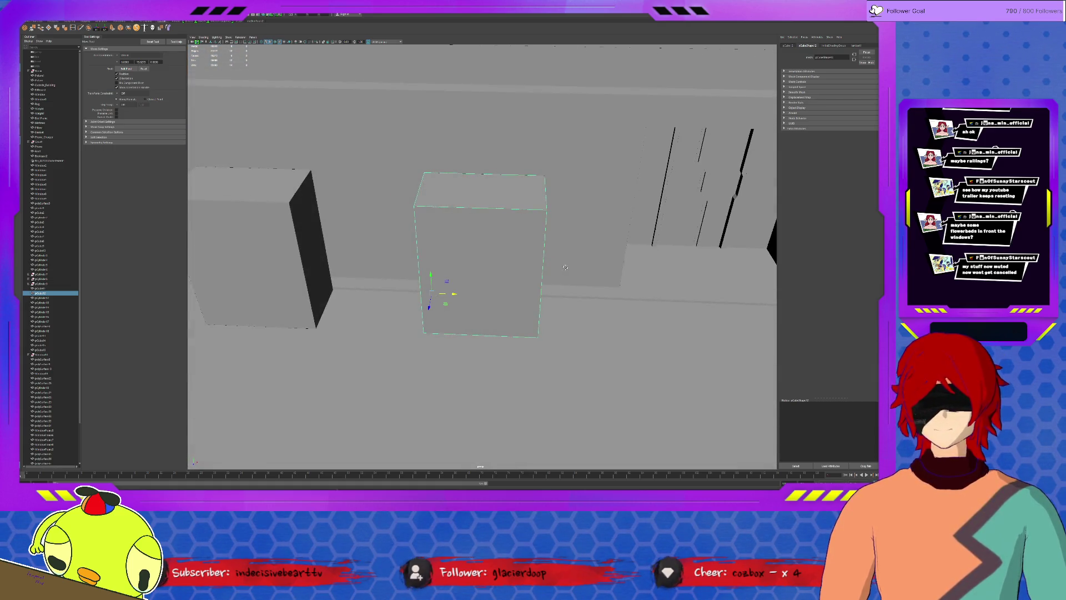
pyautogui.scroll(-5, 566, 267)
pyautogui.keyDown('alt'); pyautogui.moveTo(663, 317); pyautogui.dragTo(565, 310); pyautogui.keyUp('alt')
pyautogui.click(564, 309)
pyautogui.moveTo(660, 267)
pyautogui.mouseDown()
pyautogui.moveTo(569, 261)
pyautogui.moveTo(575, 255)
pyautogui.mouseUp()
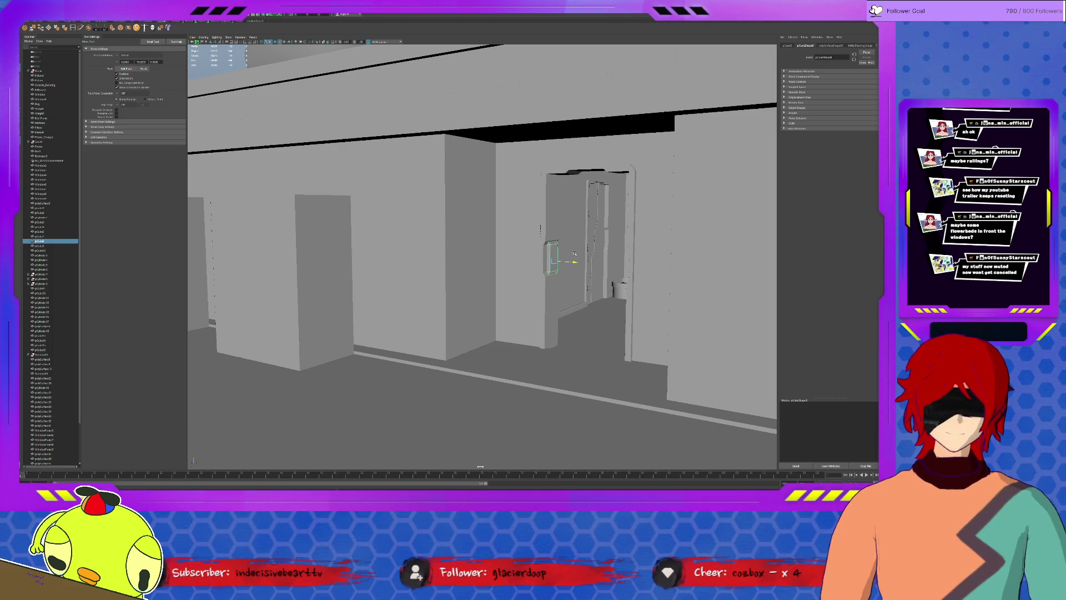
pyautogui.hotkey('ctrl', 'z')
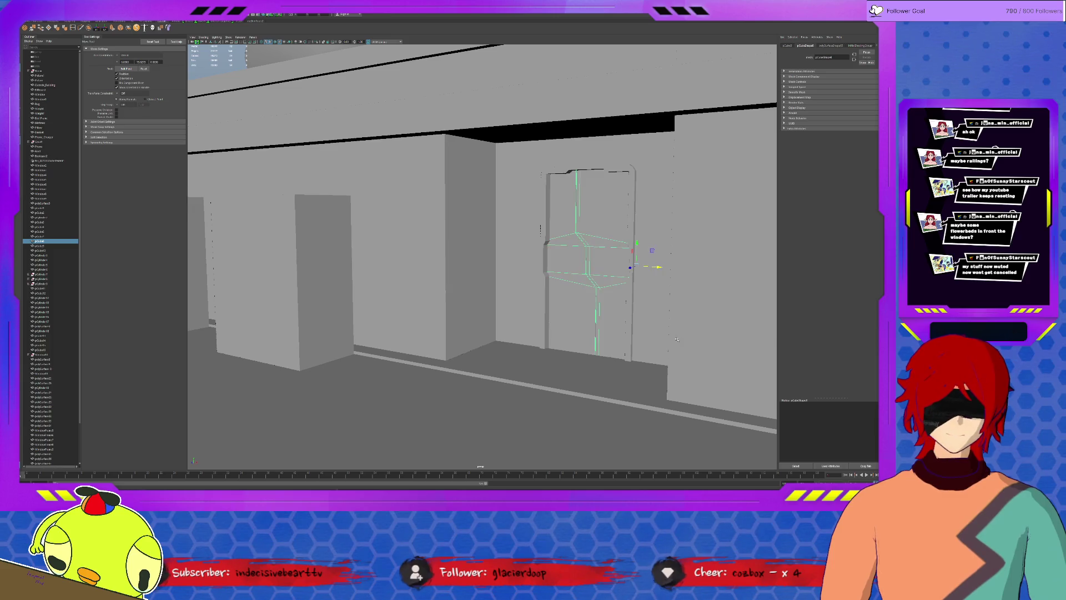
pyautogui.moveTo(691, 340)
pyautogui.keyDown('alt'); pyautogui.mouseDown()
pyautogui.moveTo(609, 340)
pyautogui.moveTo(588, 392)
pyautogui.moveTo(605, 386)
pyautogui.moveTo(547, 347)
pyautogui.moveTo(588, 346)
pyautogui.moveTo(540, 321)
pyautogui.moveTo(630, 310)
pyautogui.mouseUp(); pyautogui.keyUp('alt')
pyautogui.hotkey('ctrl', 'z')
pyautogui.scroll(-5, 482, 257)
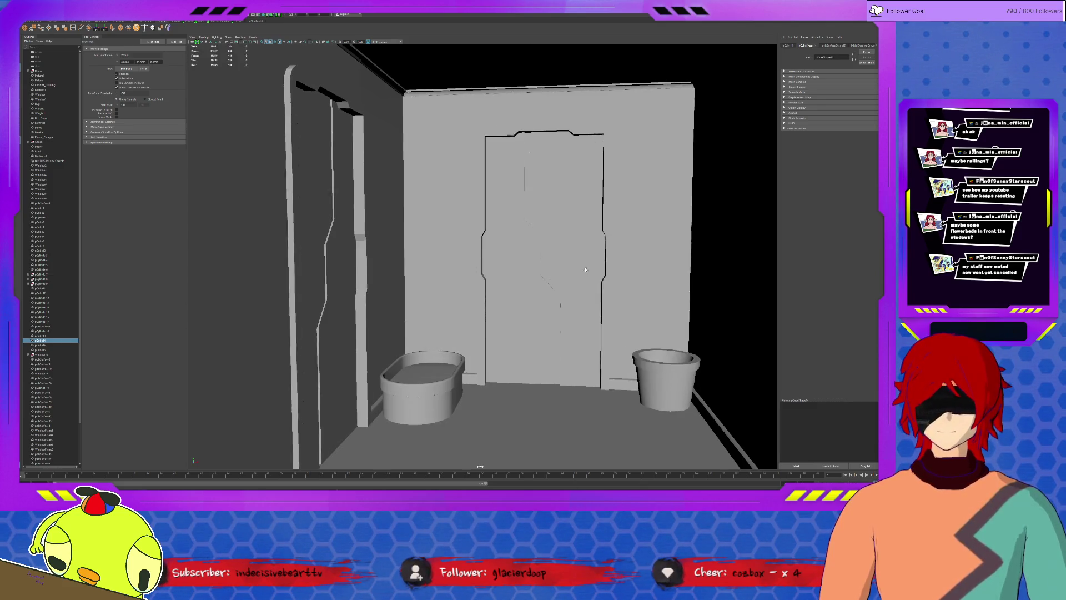
pyautogui.moveTo(585, 269)
pyautogui.keyDown('alt'); pyautogui.mouseDown()
pyautogui.moveTo(596, 373)
pyautogui.moveTo(742, 393)
pyautogui.moveTo(777, 381)
pyautogui.mouseUp(); pyautogui.keyUp('alt')
pyautogui.click(550, 266)
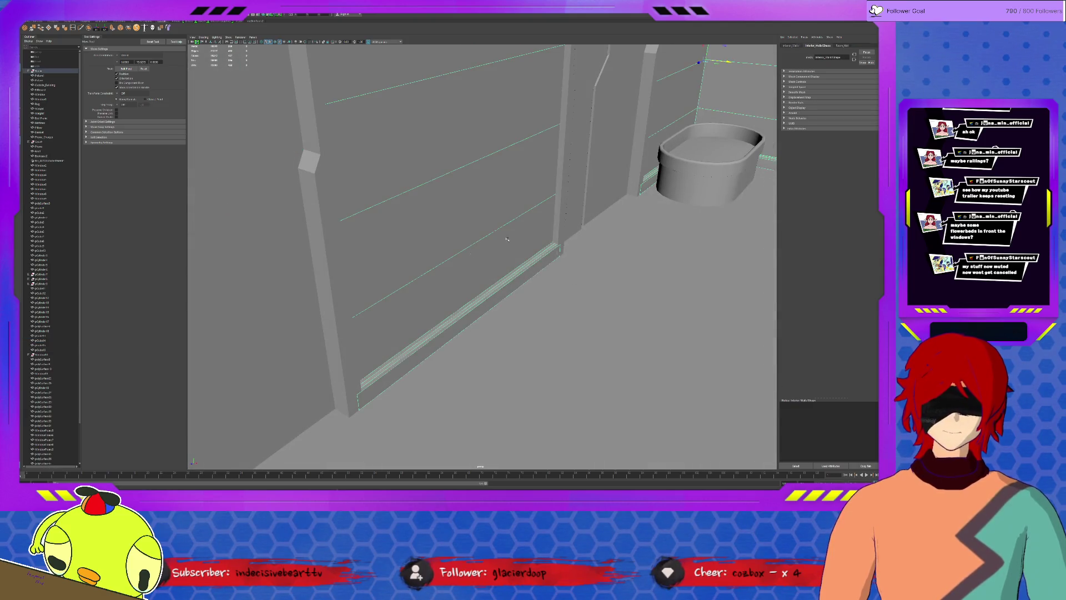
pyautogui.click(576, 213)
pyautogui.press('f')
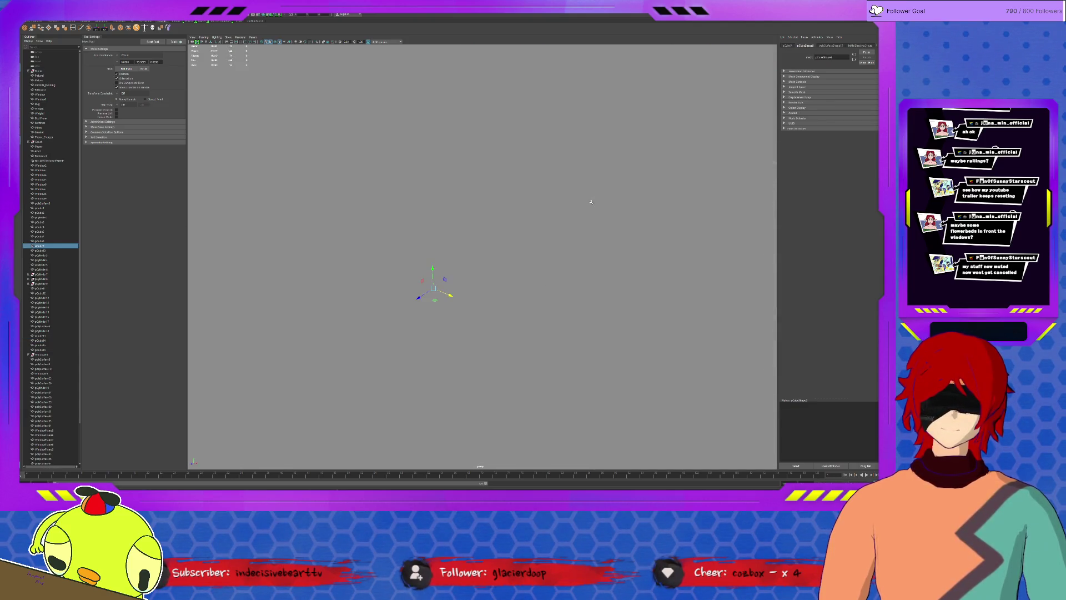
pyautogui.scroll(-10, 484, 278)
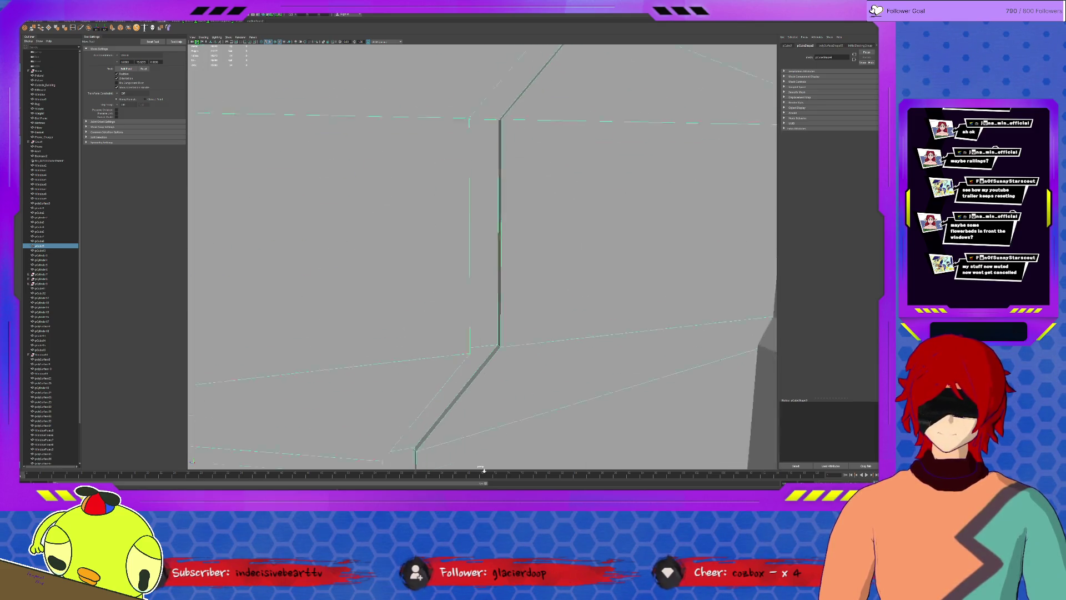
pyautogui.scroll(10, 464, 424)
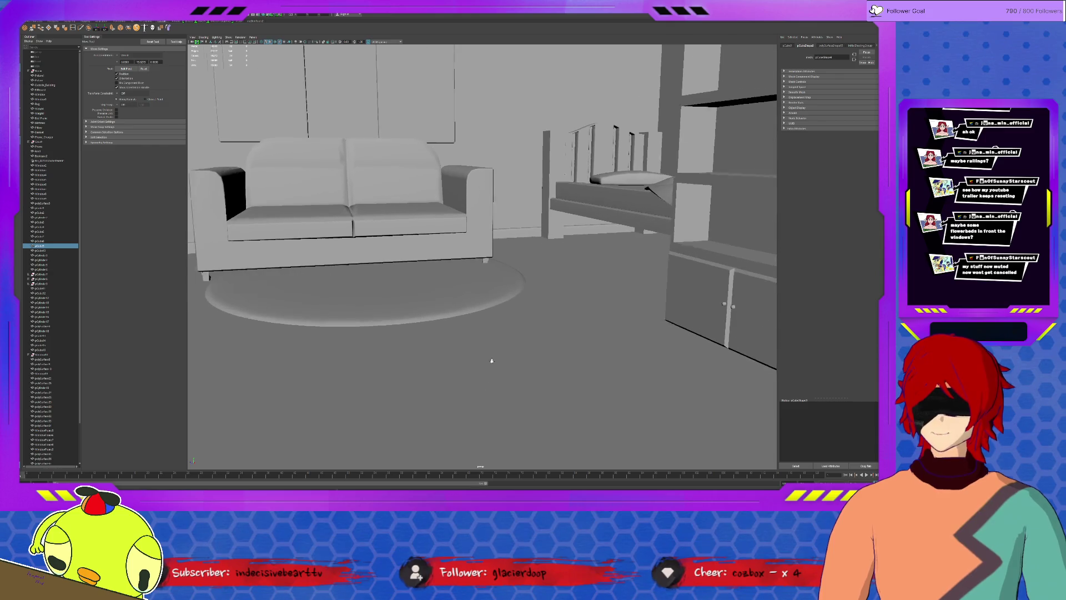
pyautogui.moveTo(492, 361)
pyautogui.keyDown('alt'); pyautogui.mouseDown()
pyautogui.moveTo(473, 328)
pyautogui.moveTo(480, 337)
pyautogui.moveTo(488, 326)
pyautogui.mouseUp(); pyautogui.keyUp('alt')
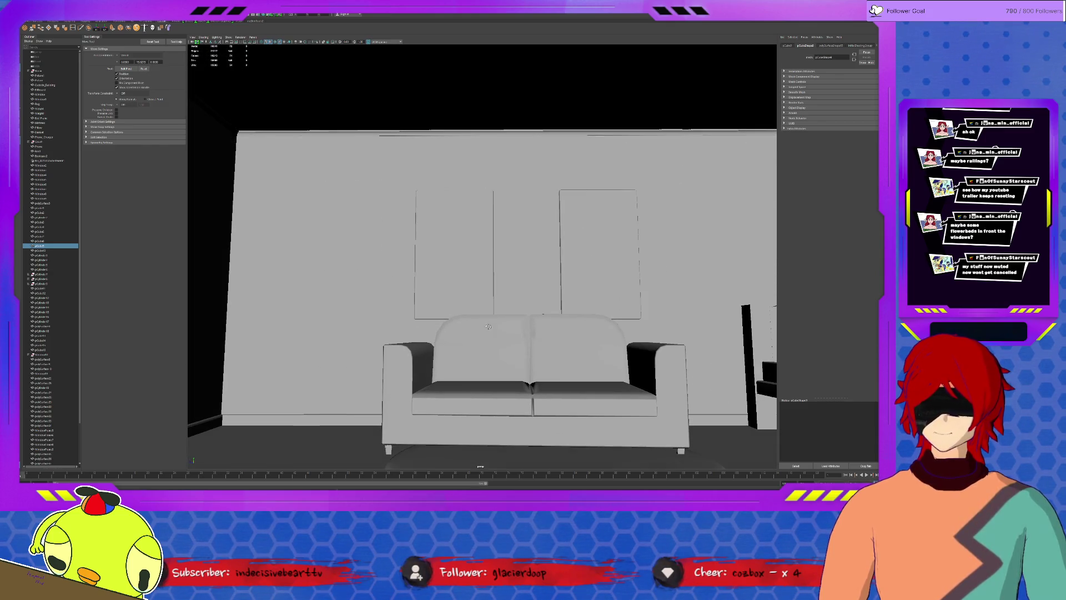
pyautogui.click(438, 272)
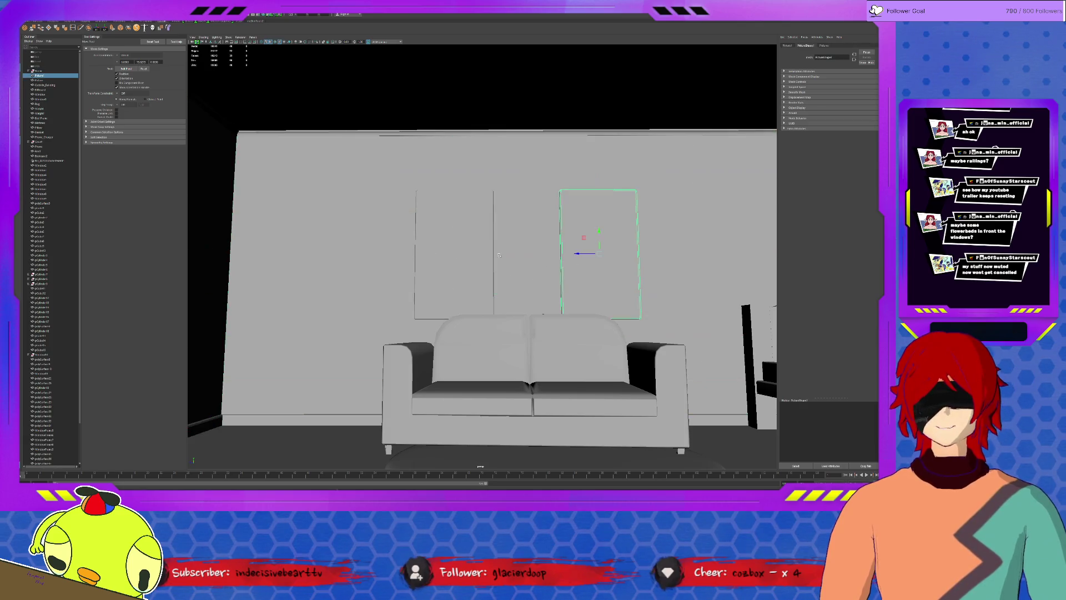
pyautogui.click(569, 260)
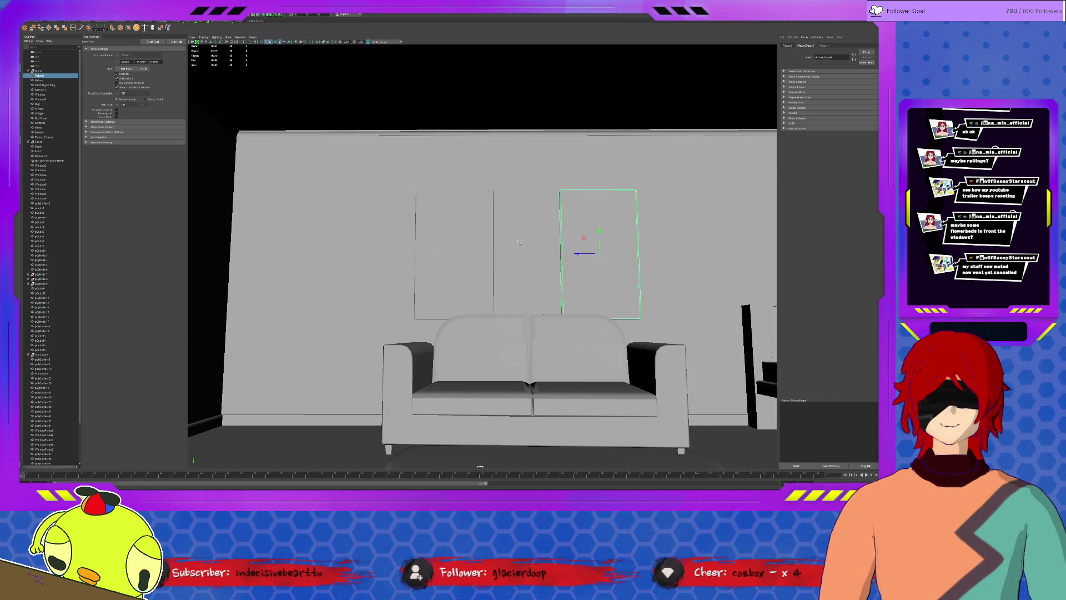
pyautogui.moveTo(552, 280)
pyautogui.keyDown('alt'); pyautogui.mouseDown()
pyautogui.moveTo(598, 271)
pyautogui.moveTo(564, 295)
pyautogui.moveTo(577, 293)
pyautogui.mouseUp(); pyautogui.keyUp('alt')
pyautogui.moveTo(488, 256)
pyautogui.keyDown('alt'); pyautogui.mouseDown()
pyautogui.moveTo(489, 316)
pyautogui.moveTo(479, 223)
pyautogui.moveTo(605, 262)
pyautogui.moveTo(511, 284)
pyautogui.moveTo(566, 269)
pyautogui.mouseUp(); pyautogui.keyUp('alt')
pyautogui.click(479, 223)
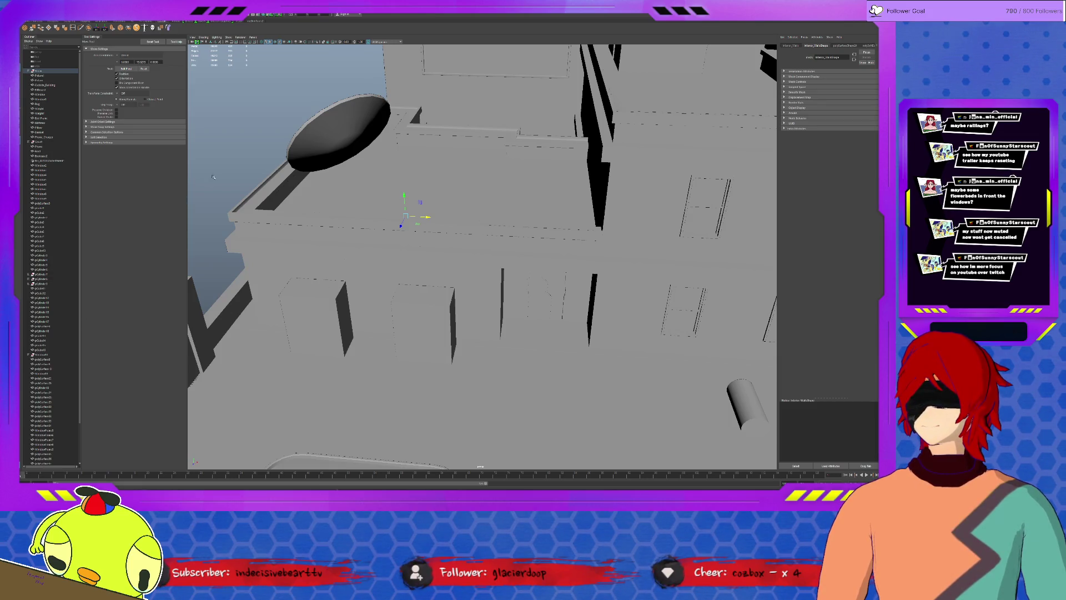
pyautogui.click(215, 204)
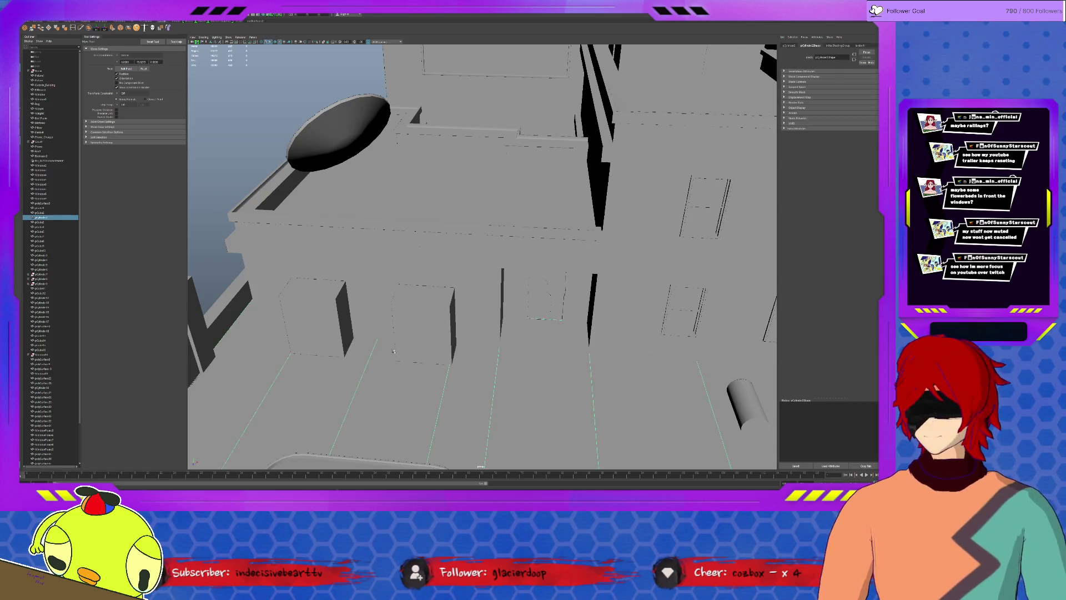
pyautogui.scroll(-10, 633, 304)
pyautogui.keyDown('alt'); pyautogui.moveTo(633, 304); pyautogui.dragTo(500, 267); pyautogui.keyUp('alt')
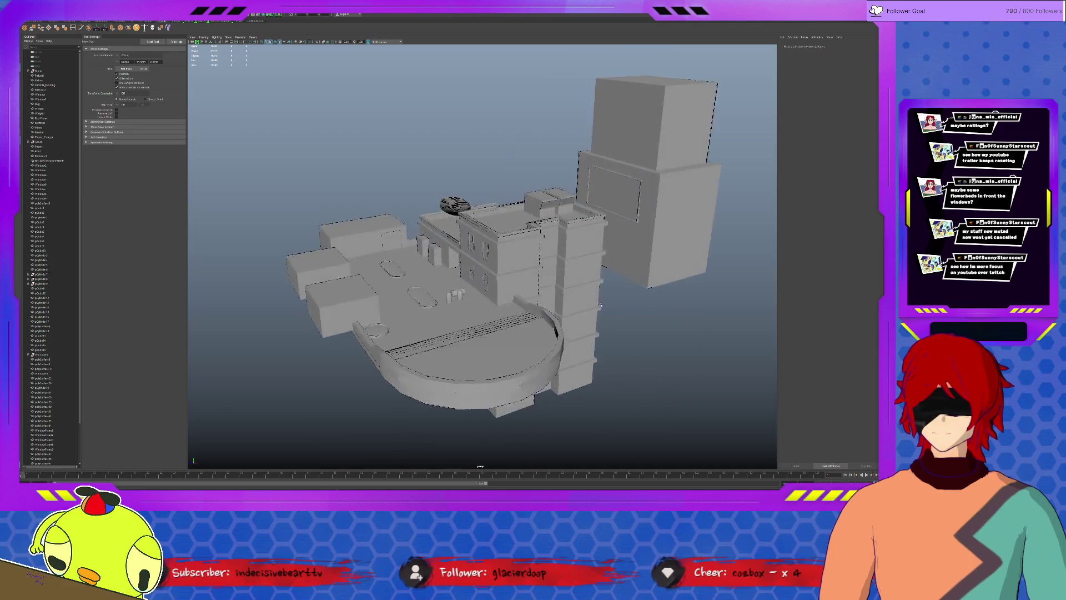
pyautogui.scroll(10, 480, 260)
pyautogui.click(501, 226)
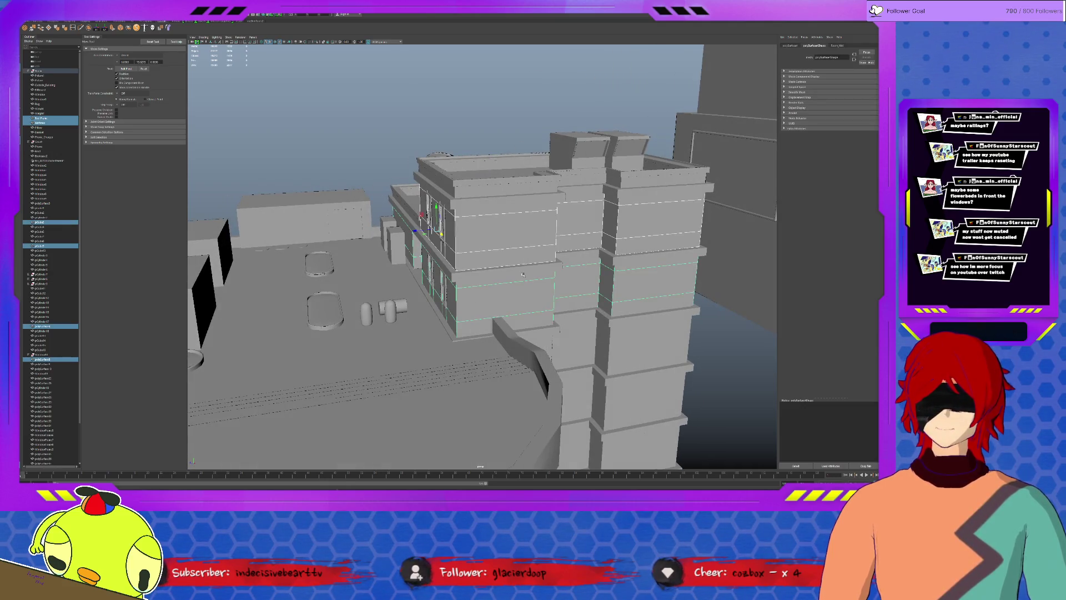
pyautogui.moveTo(625, 240)
pyautogui.keyDown('alt'); pyautogui.mouseDown()
pyautogui.moveTo(342, 340)
pyautogui.moveTo(521, 294)
pyautogui.mouseUp(); pyautogui.keyUp('alt')
pyautogui.click(342, 340)
pyautogui.scroll(3, 519, 301)
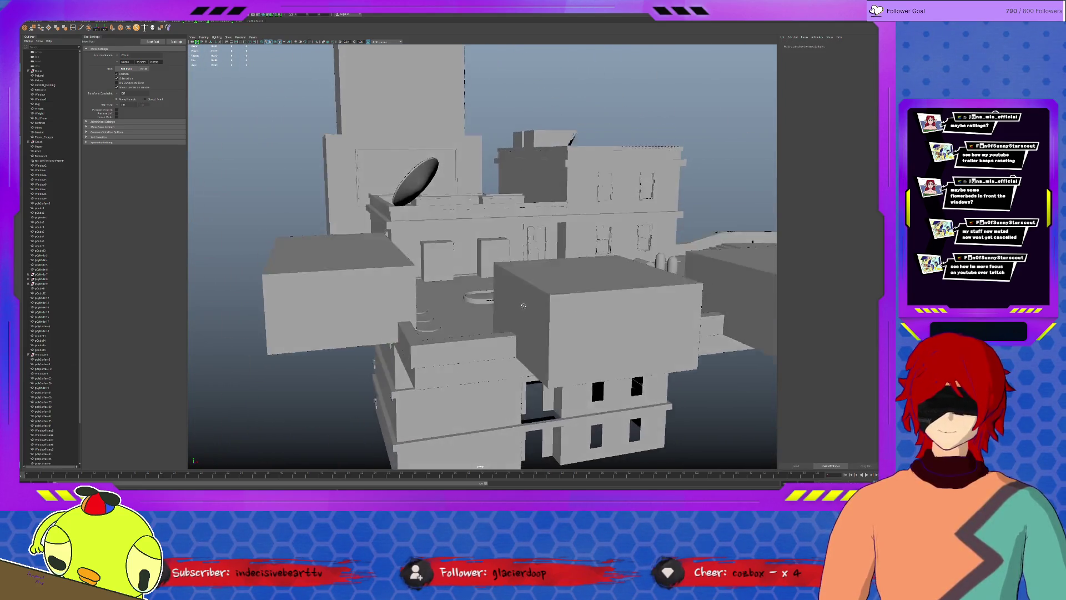
pyautogui.scroll(8, 520, 294)
pyautogui.scroll(-10, 523, 289)
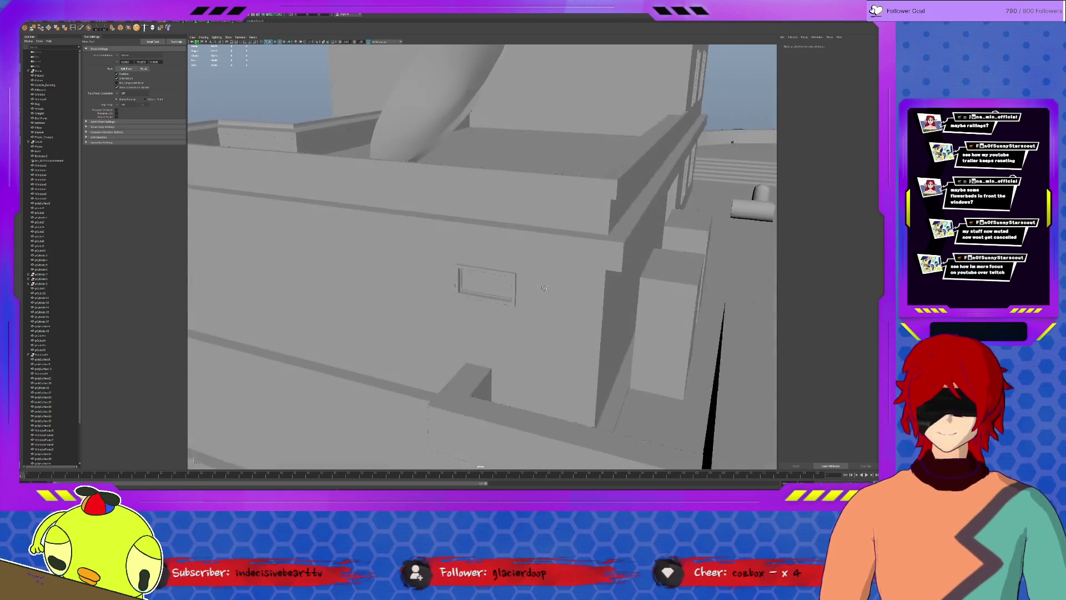
pyautogui.moveTo(523, 310)
pyautogui.keyDown('alt'); pyautogui.mouseDown()
pyautogui.moveTo(544, 313)
pyautogui.moveTo(519, 312)
pyautogui.moveTo(601, 289)
pyautogui.mouseUp(); pyautogui.keyUp('alt')
pyautogui.scroll(6, 548, 314)
pyautogui.click(518, 312)
pyautogui.click(705, 167)
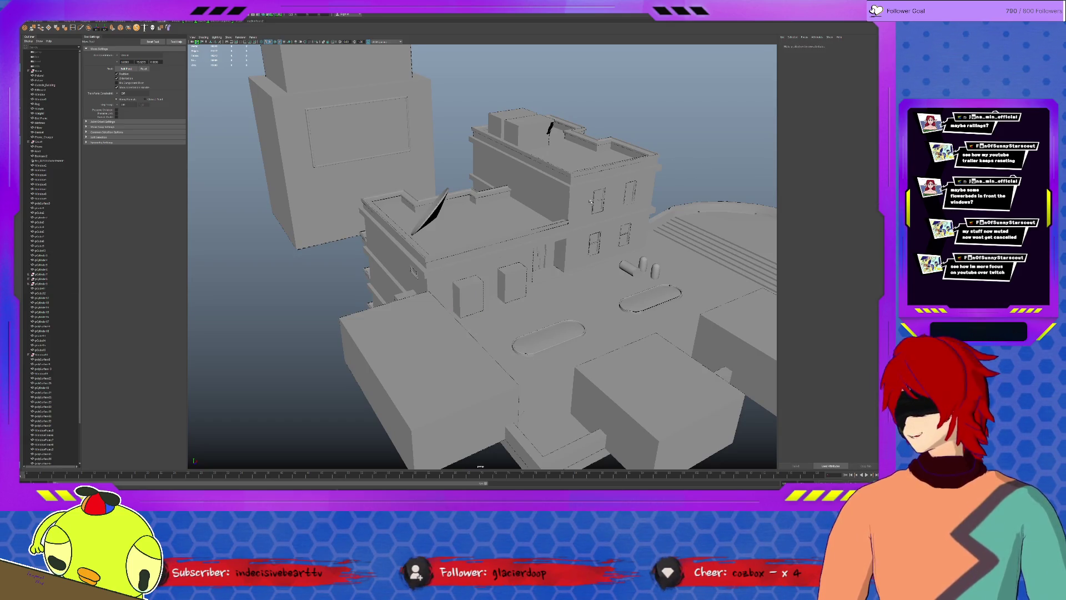
pyautogui.keyDown('alt'); pyautogui.moveTo(591, 201); pyautogui.dragTo(505, 295, button='right'); pyautogui.keyUp('alt')
pyautogui.scroll(3, 538, 299)
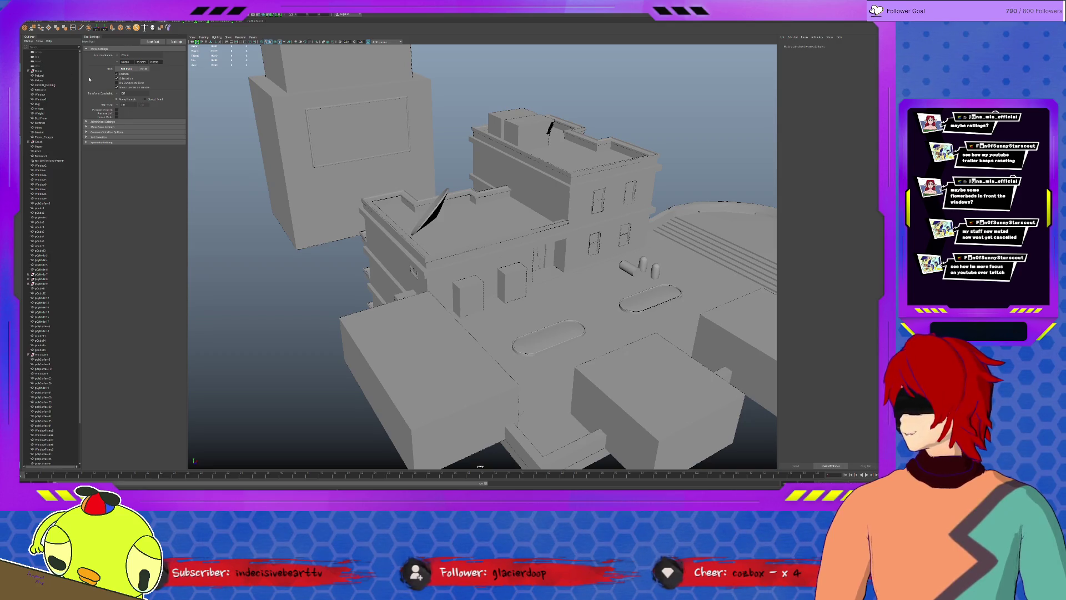
pyautogui.click(49, 283)
pyautogui.scroll(-3, 433, 280)
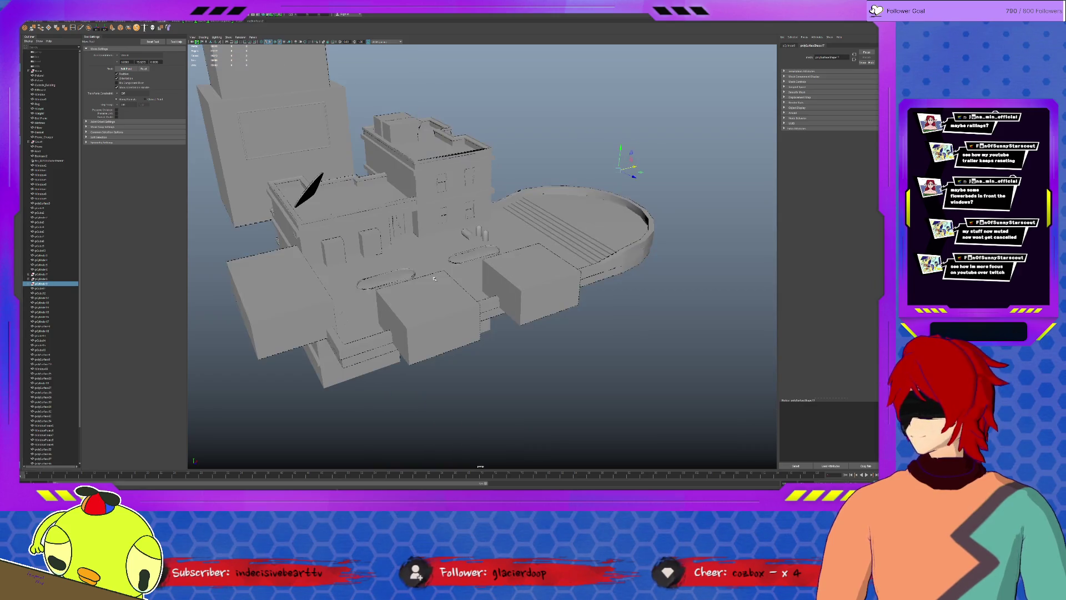
# Step: Delete the three cylinder objects from the Outliner
pyautogui.keyDown('alt'); pyautogui.moveTo(587, 224); pyautogui.dragTo(451, 211); pyautogui.keyUp('alt')
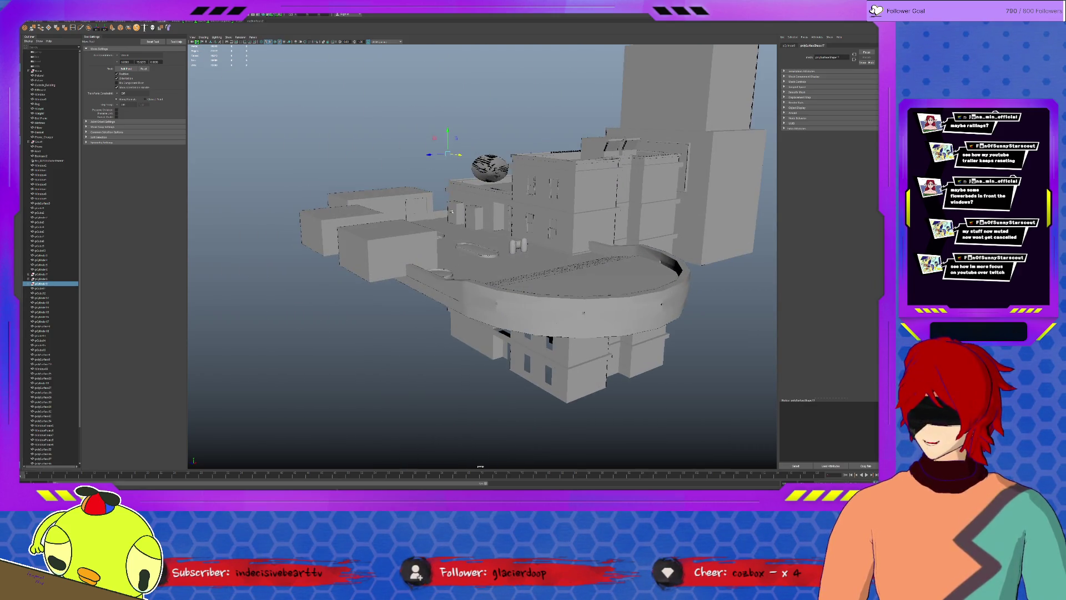
pyautogui.click(28, 284)
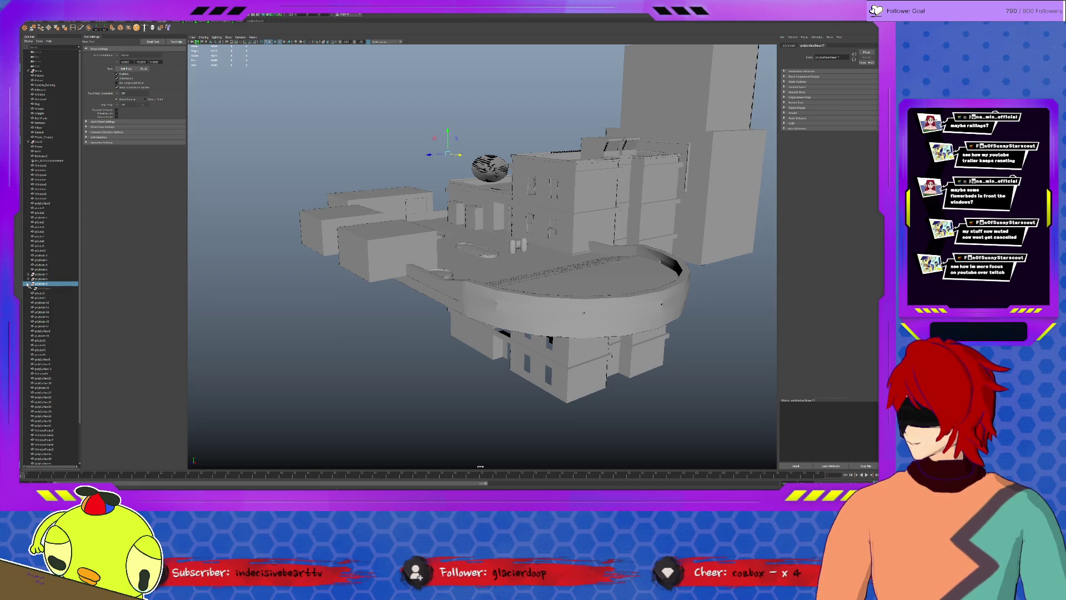
pyautogui.keyDown('shift'); pyautogui.click(48, 274); pyautogui.keyUp('shift')
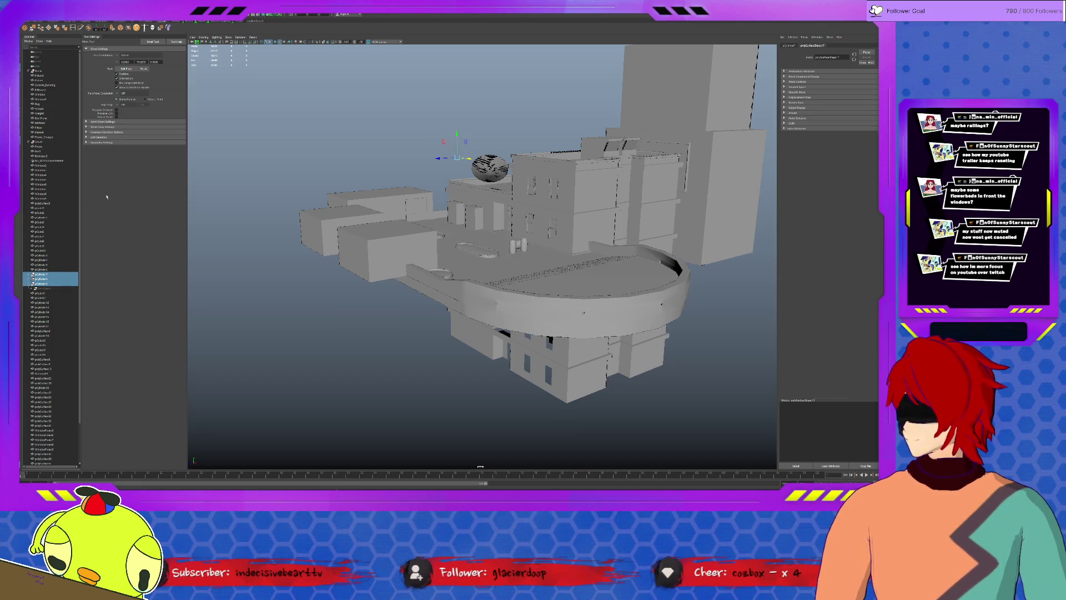
pyautogui.press('Delete')
pyautogui.scroll(-2, 56, 370)
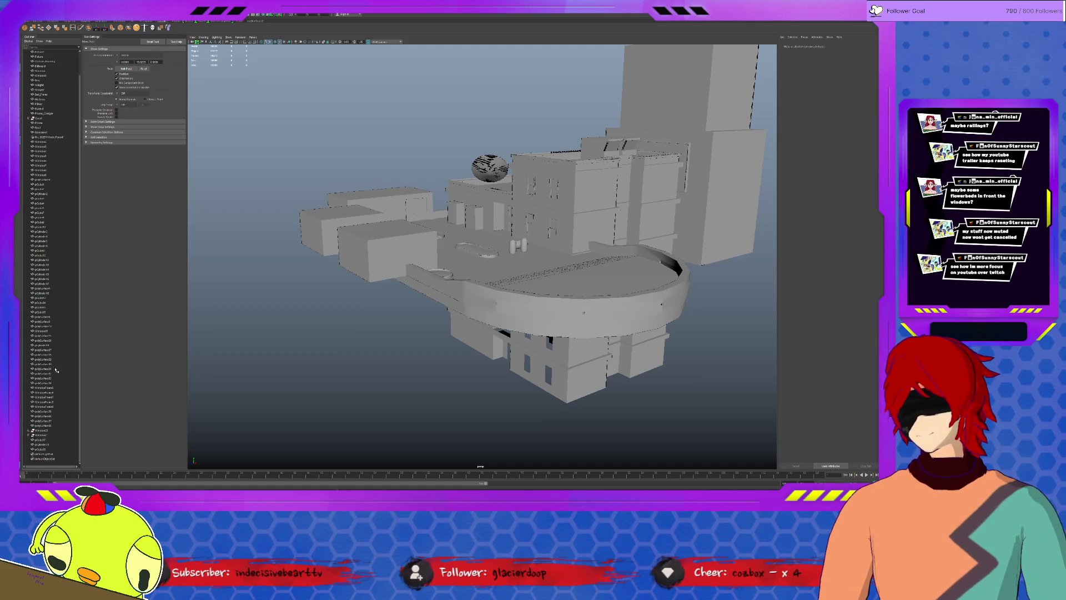
# Step: Delete the Window20 and Window21 objects
pyautogui.click(41, 435)
pyautogui.press('f')
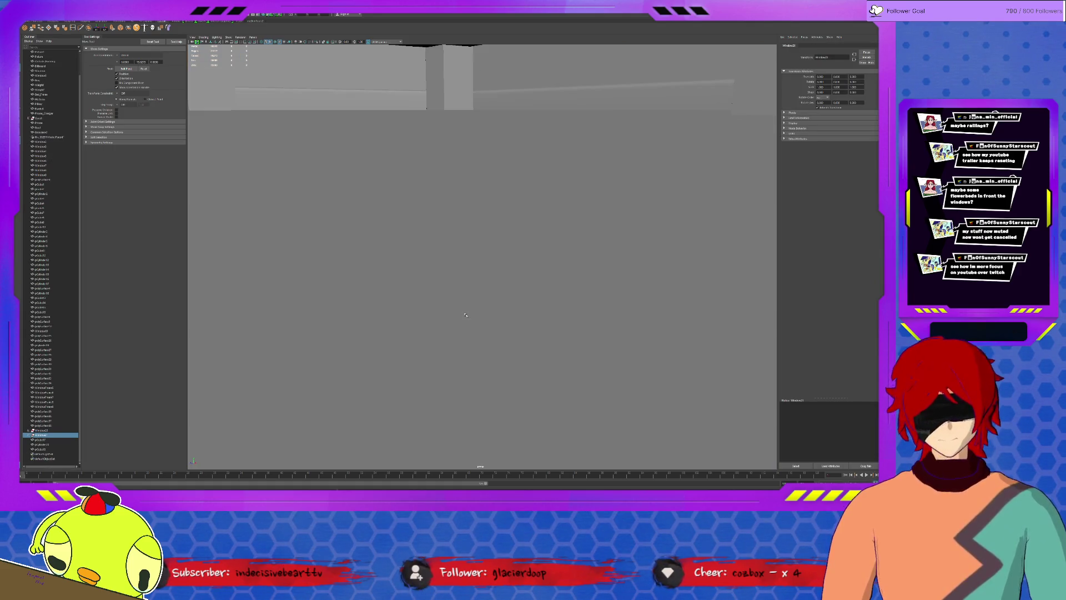
pyautogui.click(29, 435)
pyautogui.click(29, 430)
pyautogui.keyDown('ctrl'); pyautogui.click(47, 431); pyautogui.keyUp('ctrl')
pyautogui.press('Delete')
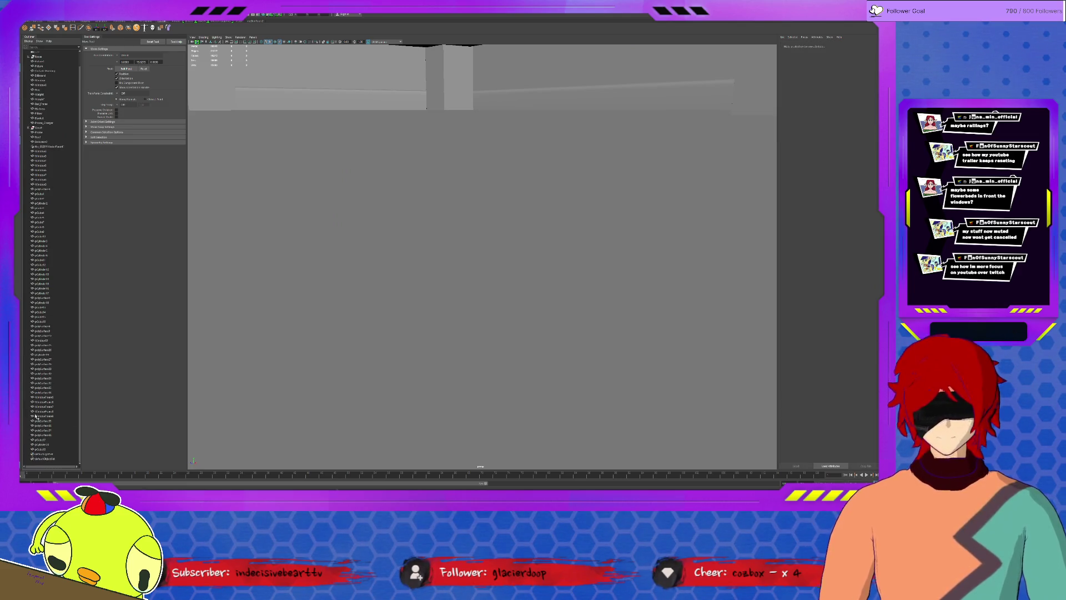
# Step: Inspect the rooftop floor and walls up close after the deletions
pyautogui.keyDown('alt'); pyautogui.moveTo(424, 347); pyautogui.dragTo(494, 317); pyautogui.keyUp('alt')
pyautogui.scroll(-15, 494, 317)
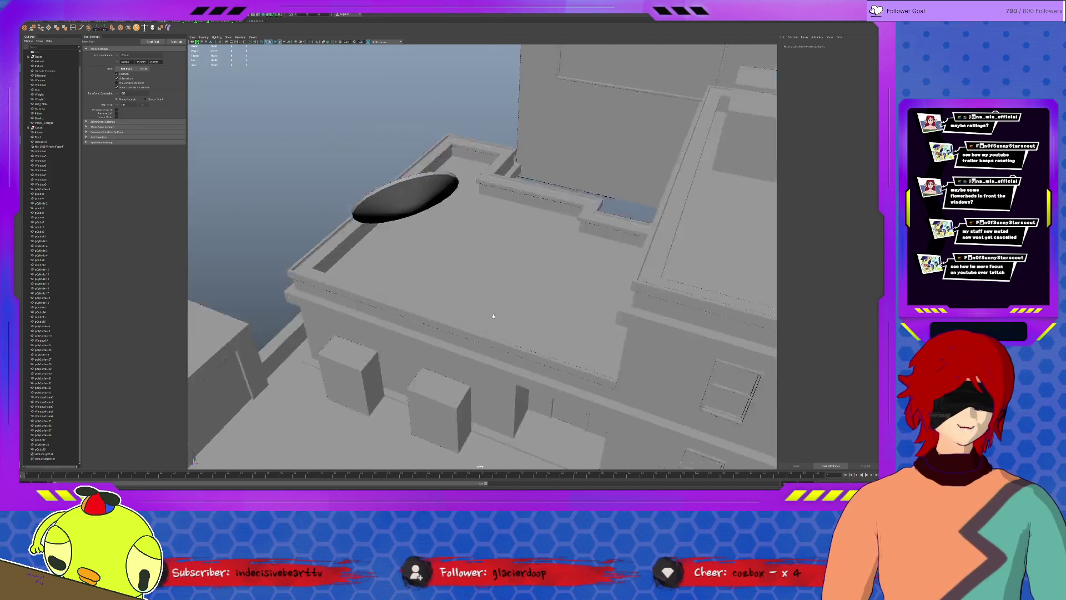
pyautogui.click(596, 365)
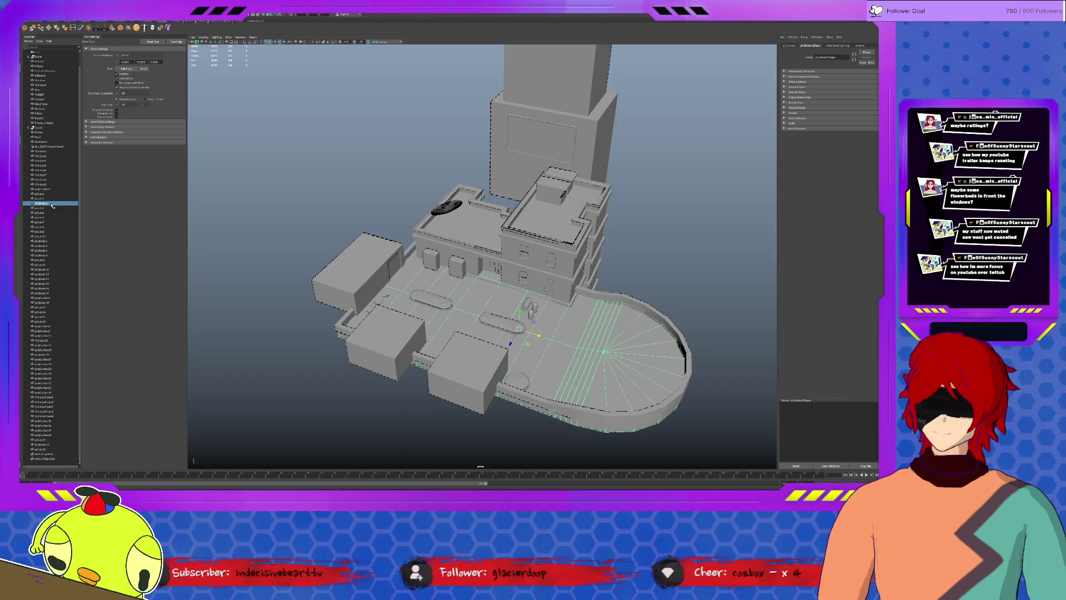
pyautogui.click(375, 211)
pyautogui.scroll(10, 374, 211)
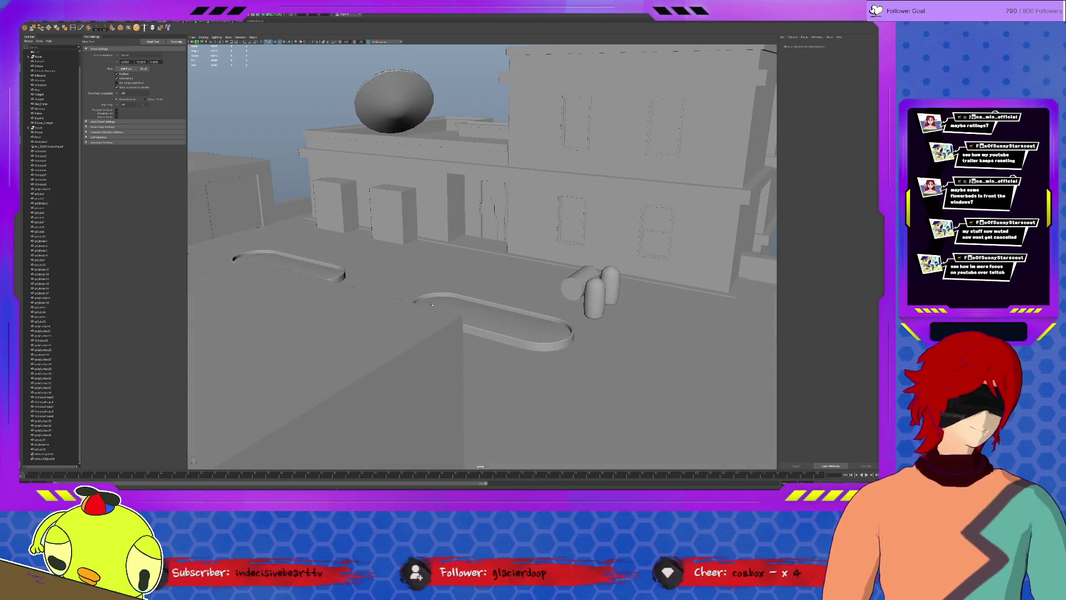